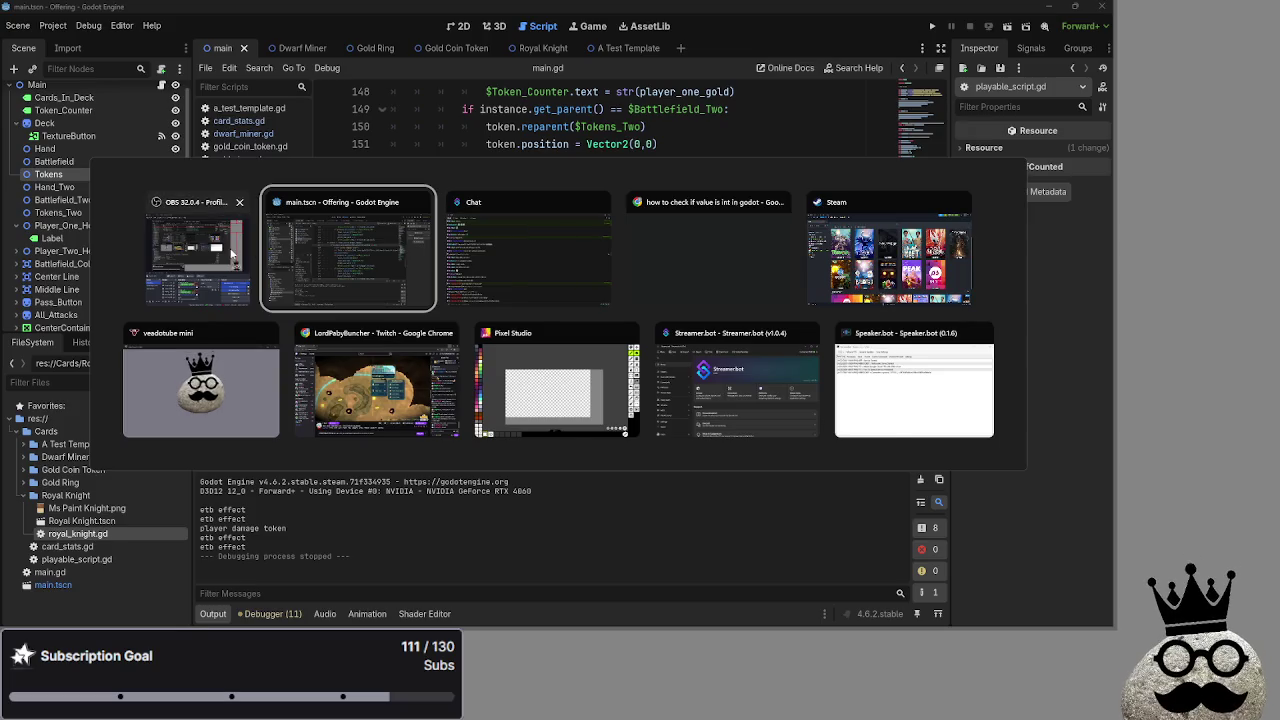
# Select and clear the printed 'etb effect' output lines, then peek at card_released's body
pyautogui.moveTo(247, 547); pyautogui.dragTo(201, 507)
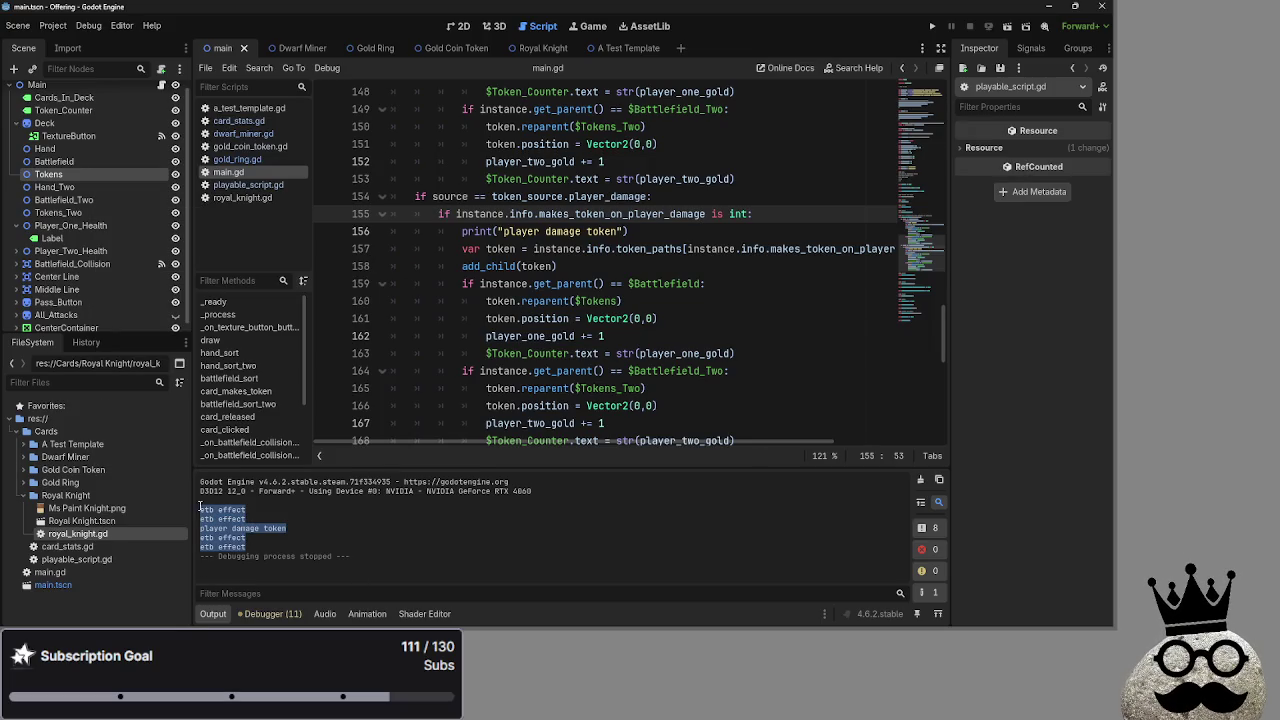
pyautogui.moveTo(274, 544); pyautogui.dragTo(208, 512)
pyautogui.click(268, 543)
pyautogui.scroll(-5, 568, 372)
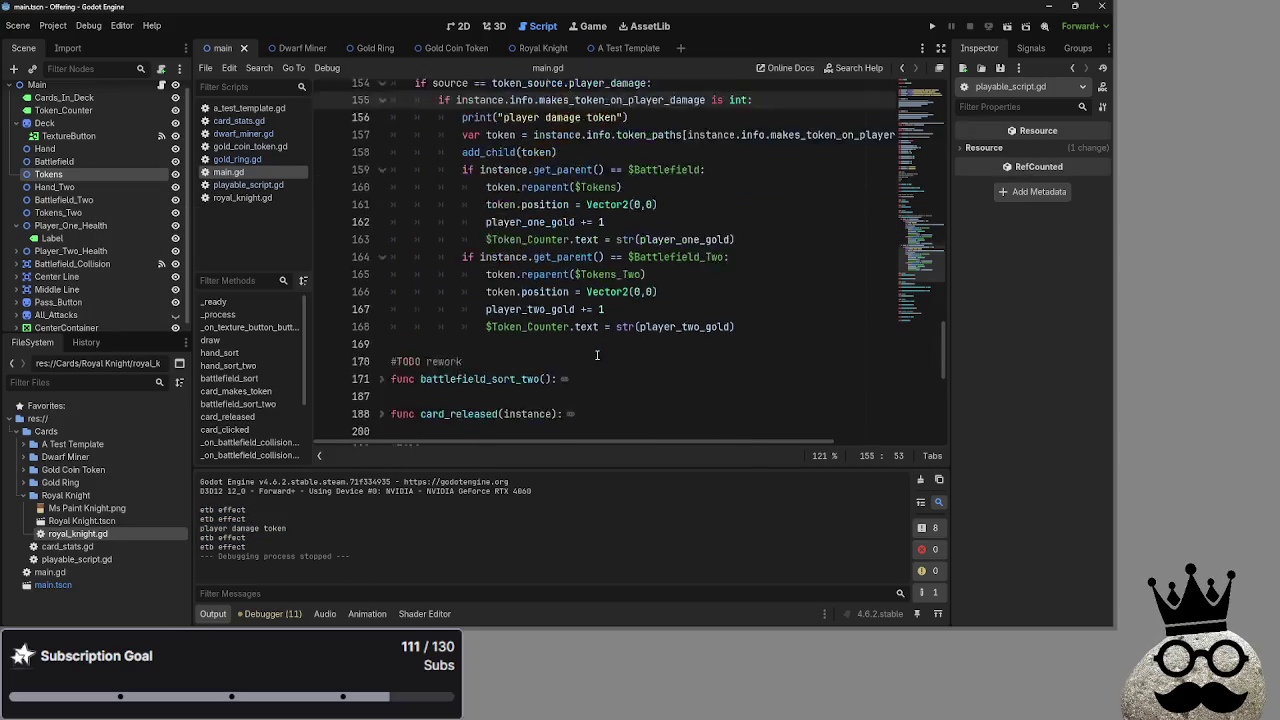
pyautogui.click(383, 267)
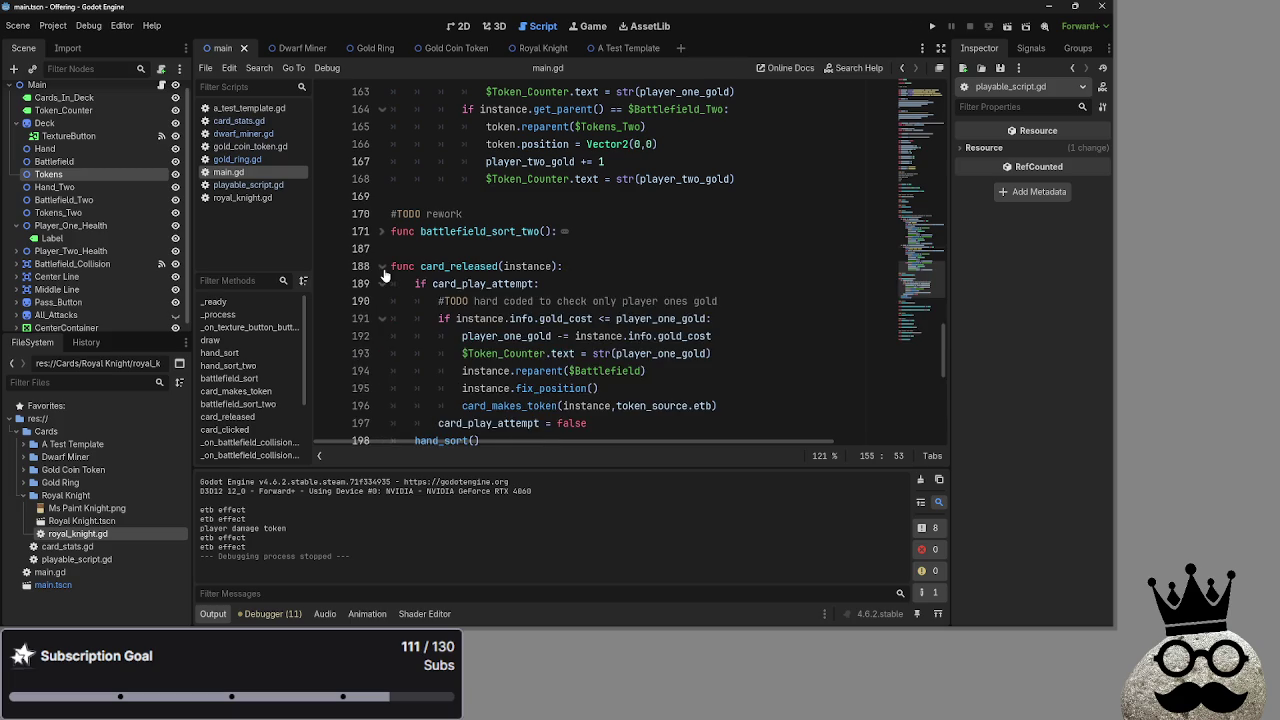
pyautogui.click(382, 267)
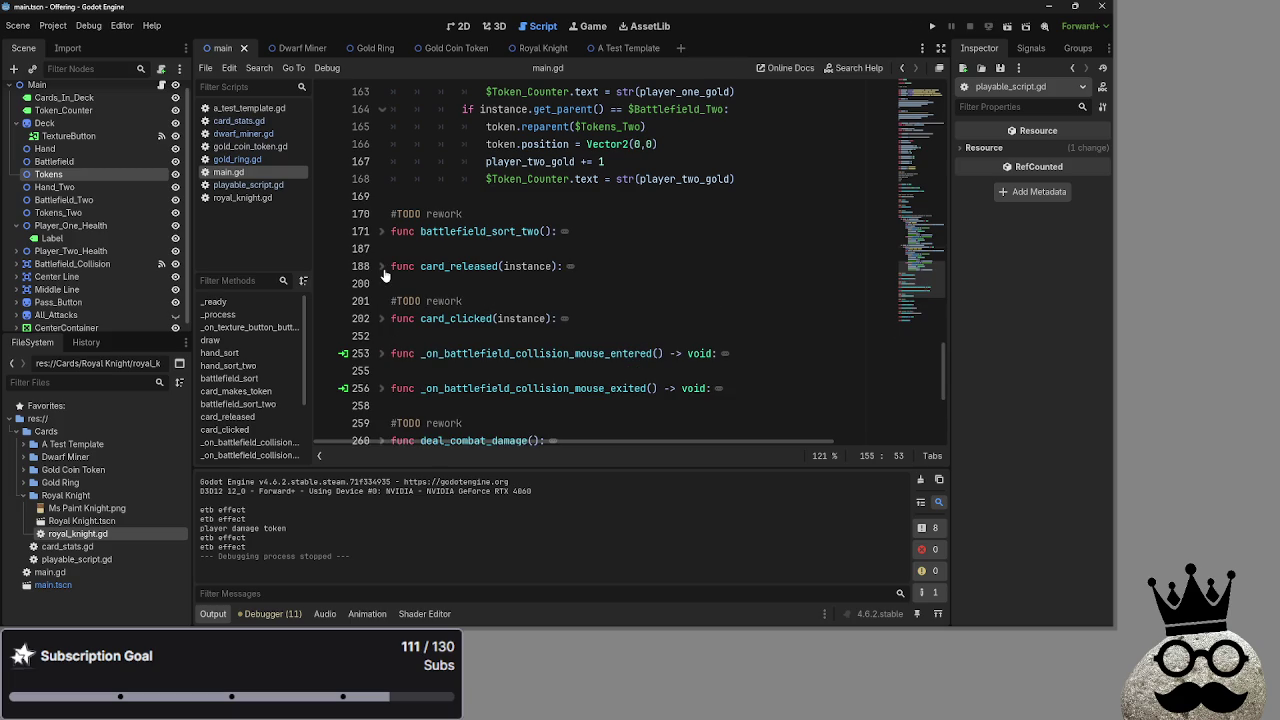
# Review lines 144–145 of card_makes_token in main.gd, then run the card game
pyautogui.scroll(8, 405, 327)
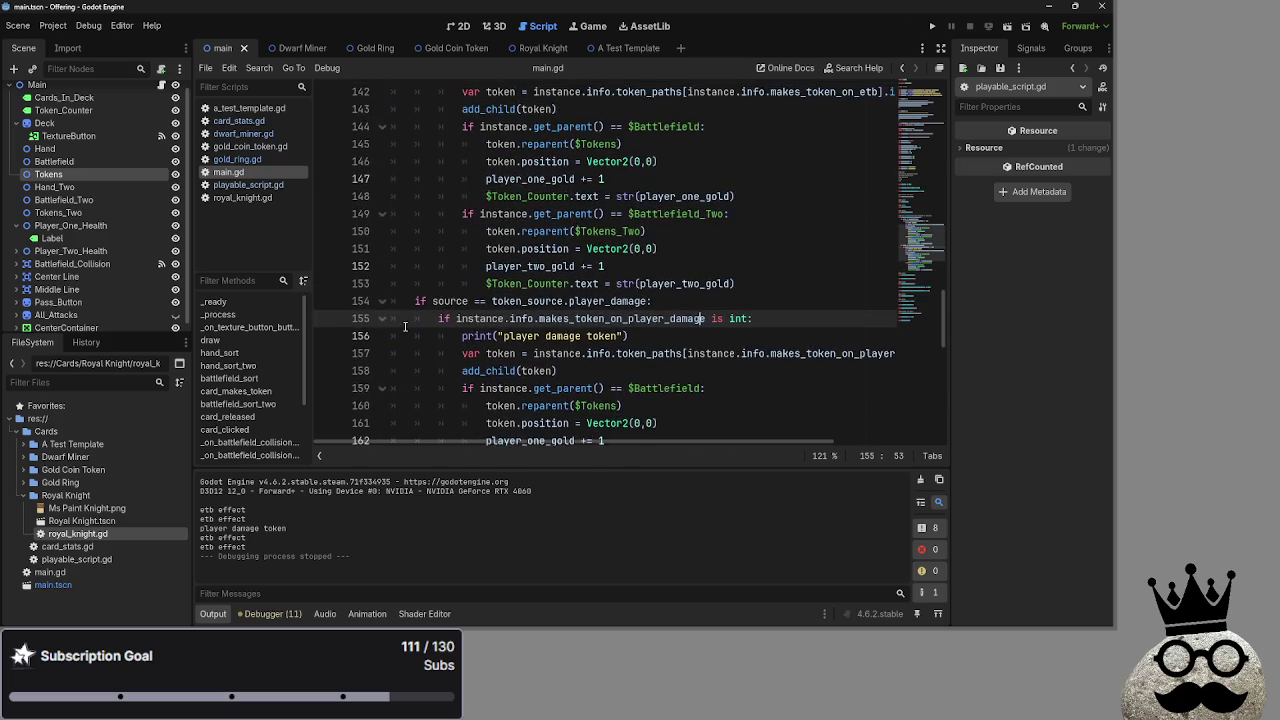
pyautogui.scroll(-4, 405, 327)
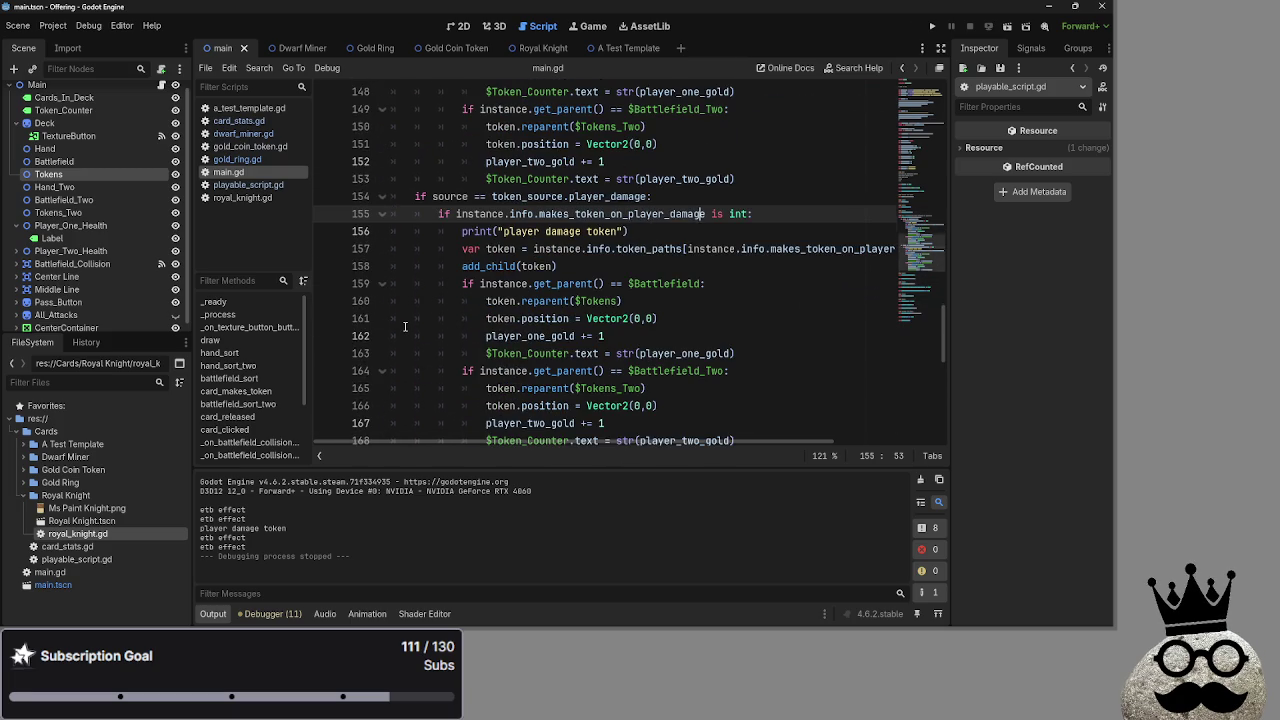
pyautogui.scroll(5, 405, 327)
pyautogui.scroll(-1, 405, 327)
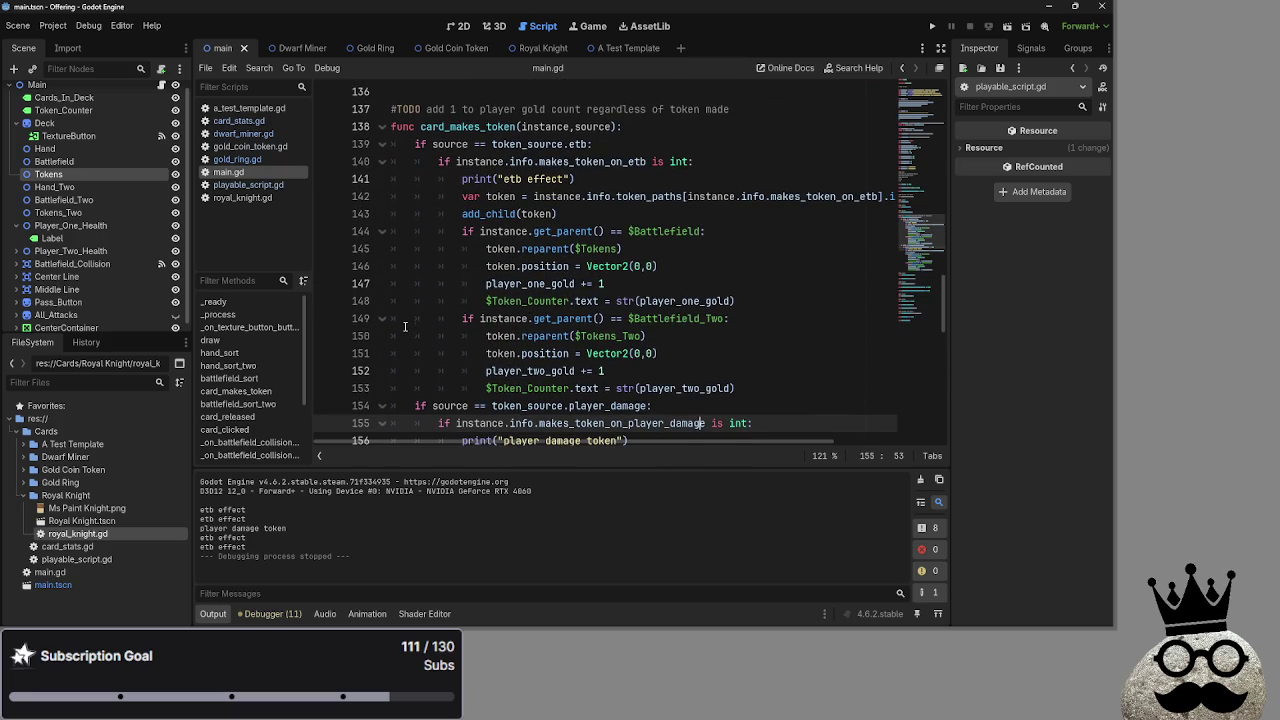
pyautogui.moveTo(460, 231); pyautogui.dragTo(767, 242)
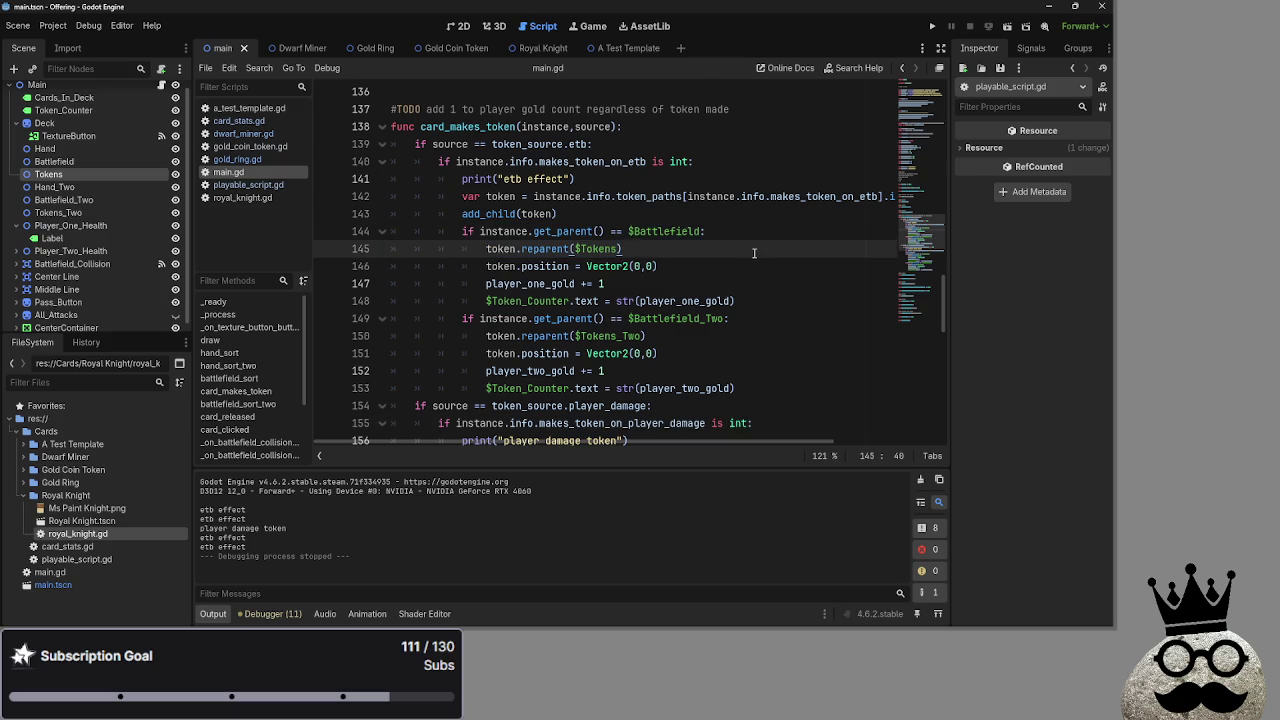
pyautogui.click(756, 231)
pyautogui.click(932, 27)
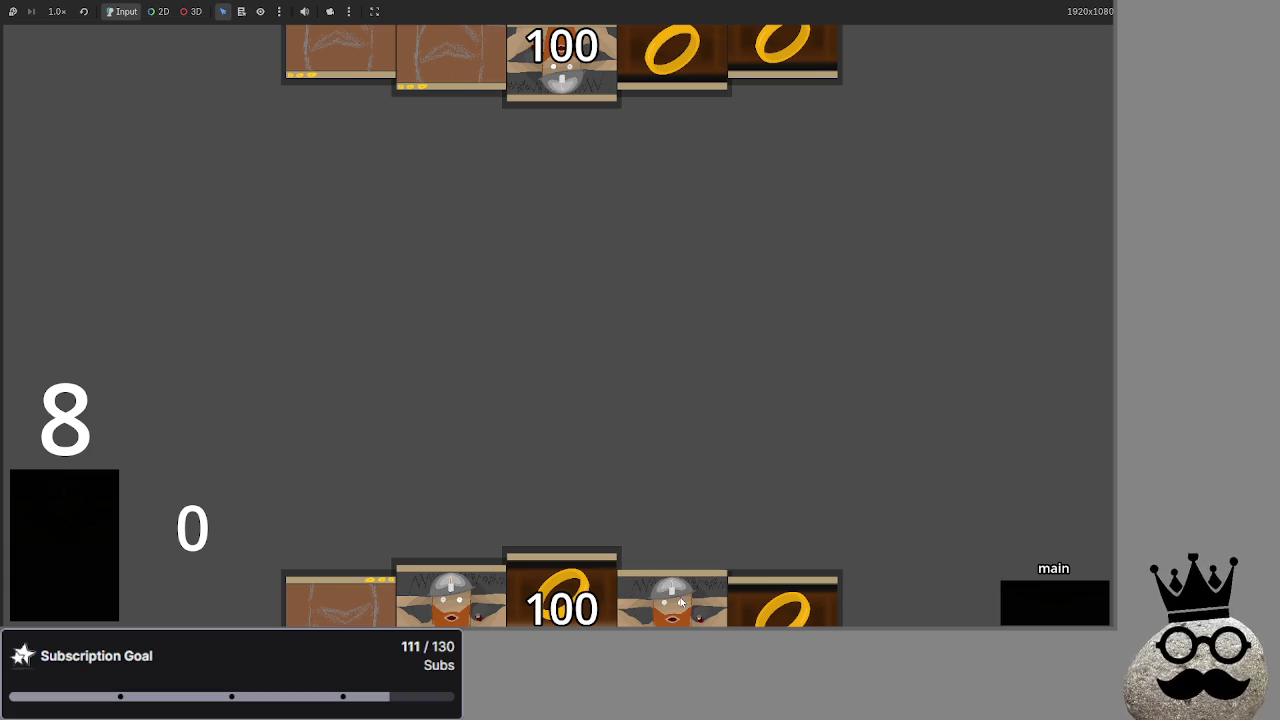
# Play the dwarf card from the hand onto the battlefield to create a token
pyautogui.moveTo(682, 612)
pyautogui.mouseDown()
pyautogui.moveTo(650, 398)
pyautogui.moveTo(640, 451)
pyautogui.mouseUp()
pyautogui.moveTo(525, 590); pyautogui.dragTo(614, 414)
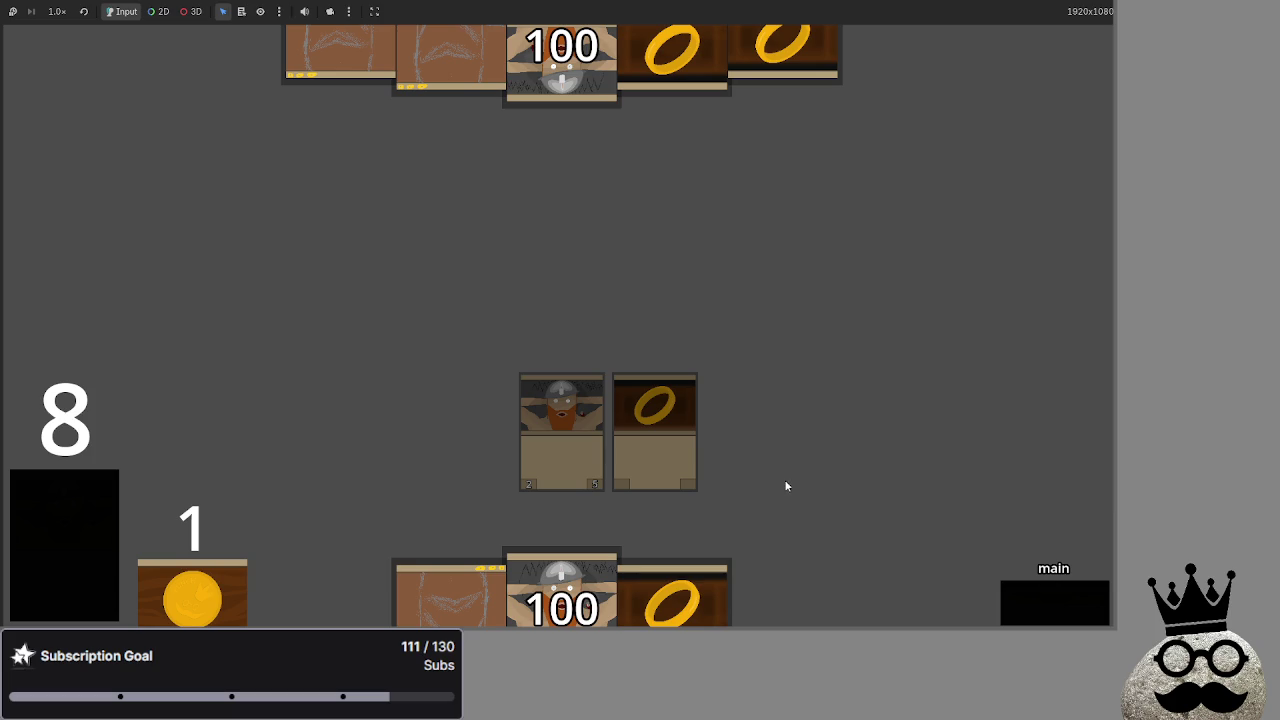
pyautogui.hotkey('alt', 'Tab')
# Advance through attack, damage and main_two, end the turn, and leave the game
pyautogui.click(1034, 602)
pyautogui.click(1034, 602)
pyautogui.click(1034, 602)
pyautogui.click(1034, 602)
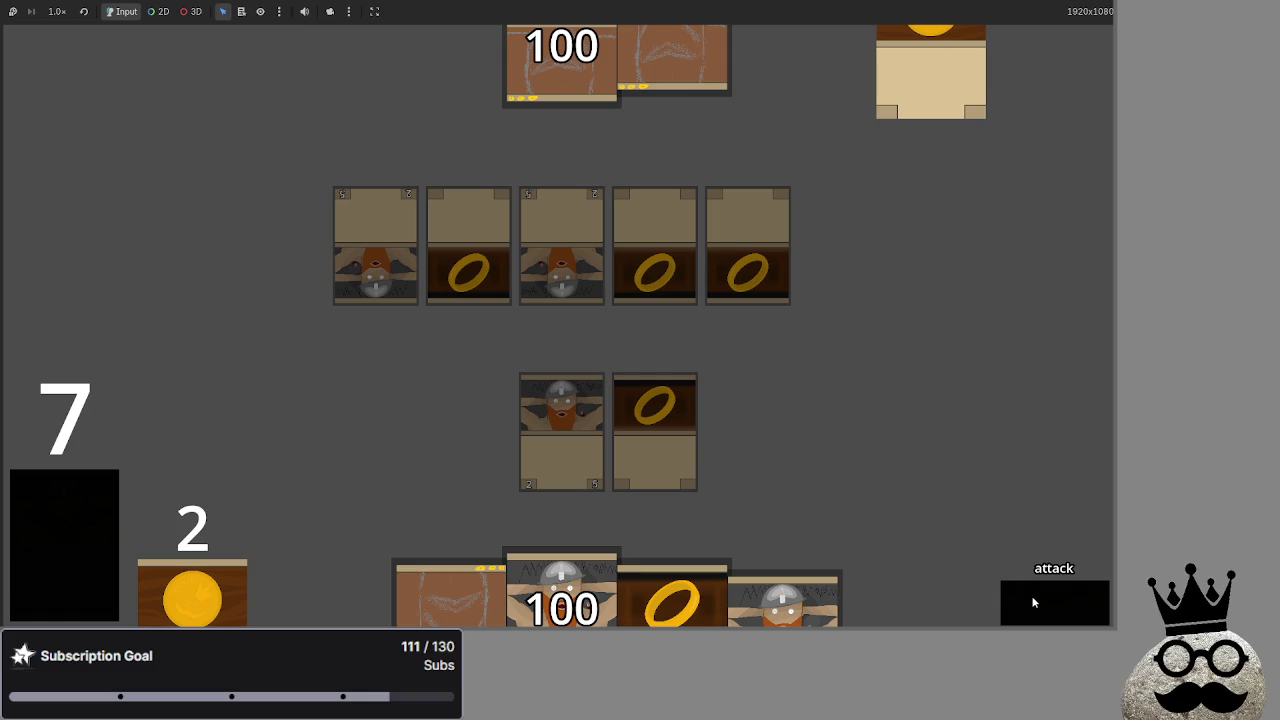
pyautogui.hotkey('alt', 'Tab')
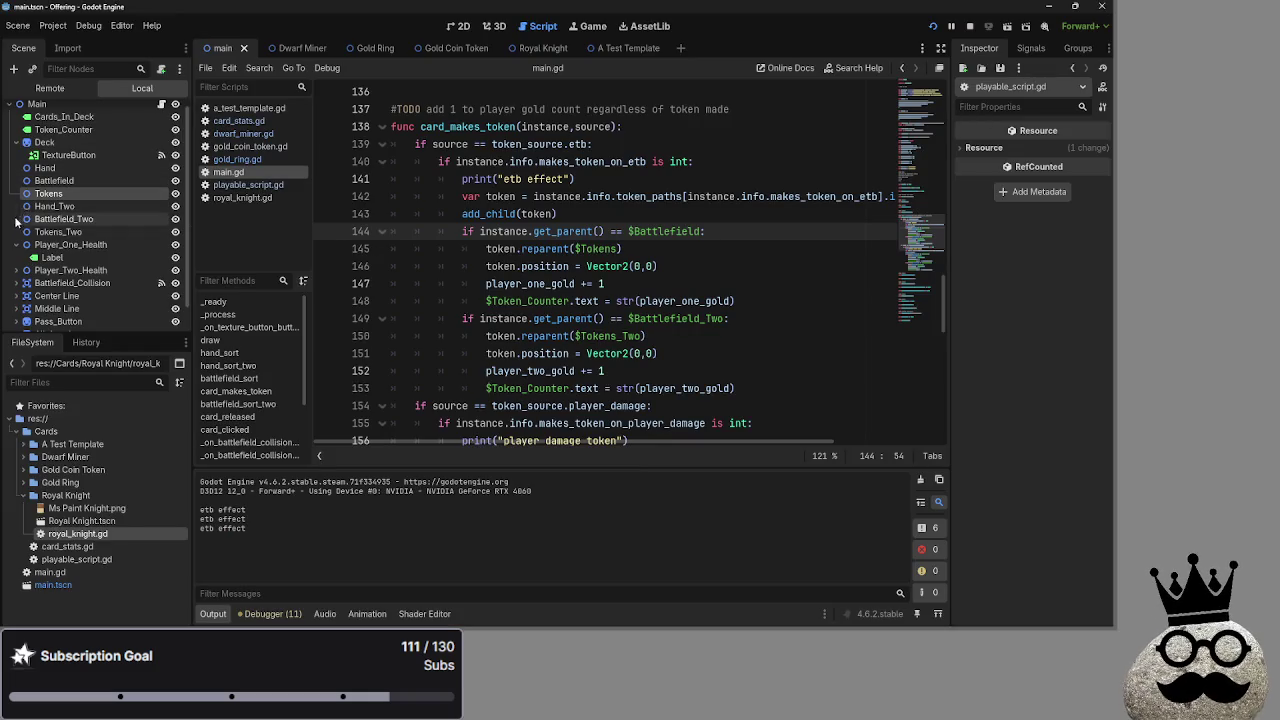
# In the Remote scene tree, expand Tokens and inspect its spawned token node
pyautogui.click(40, 231)
pyautogui.click(27, 217)
pyautogui.click(24, 178)
pyautogui.click(62, 191)
pyautogui.click(24, 178)
pyautogui.click(24, 216)
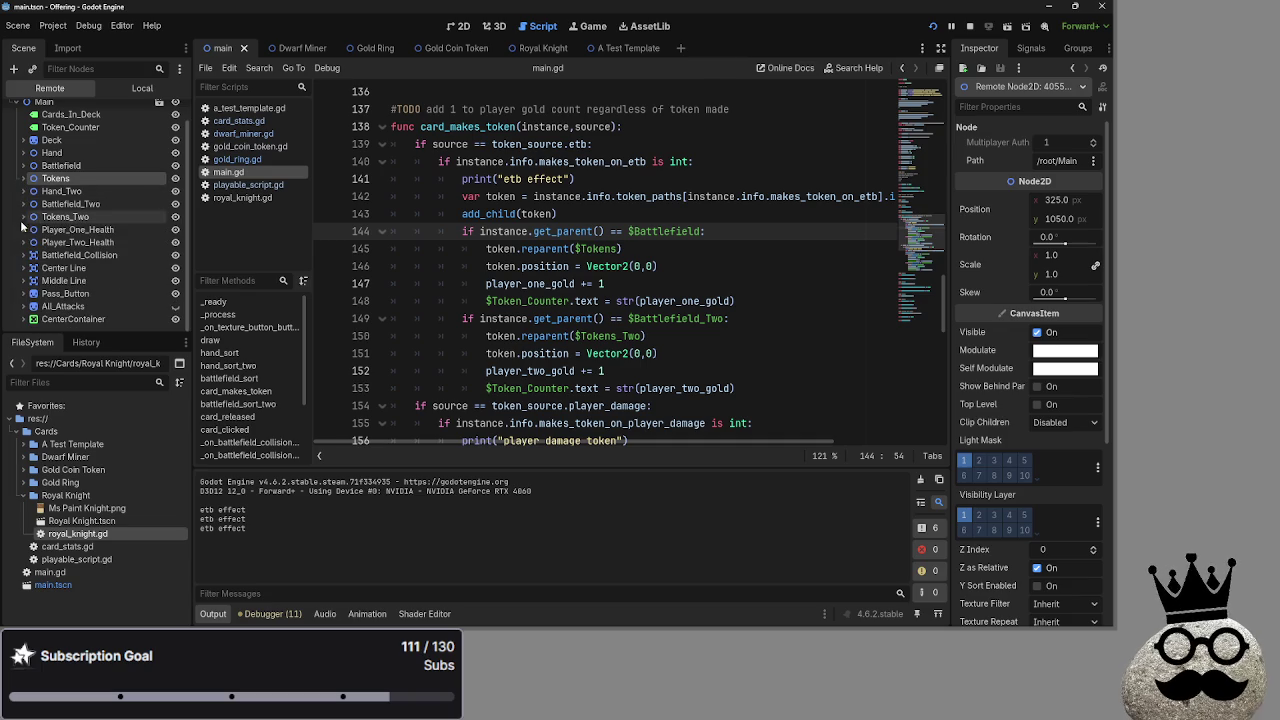
# Examine player_two_gold on line 152 and the instance and get_parent calls on line 144
pyautogui.doubleClick(520, 320)
pyautogui.doubleClick(523, 371)
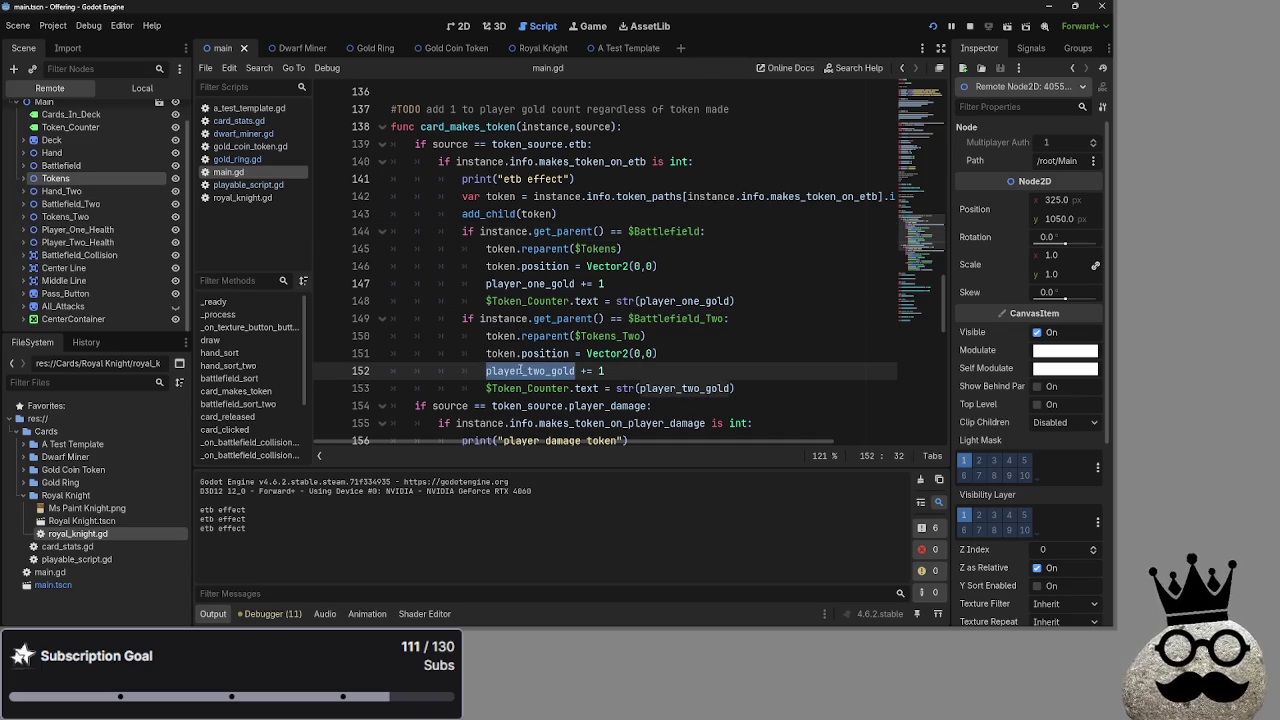
pyautogui.press('End')
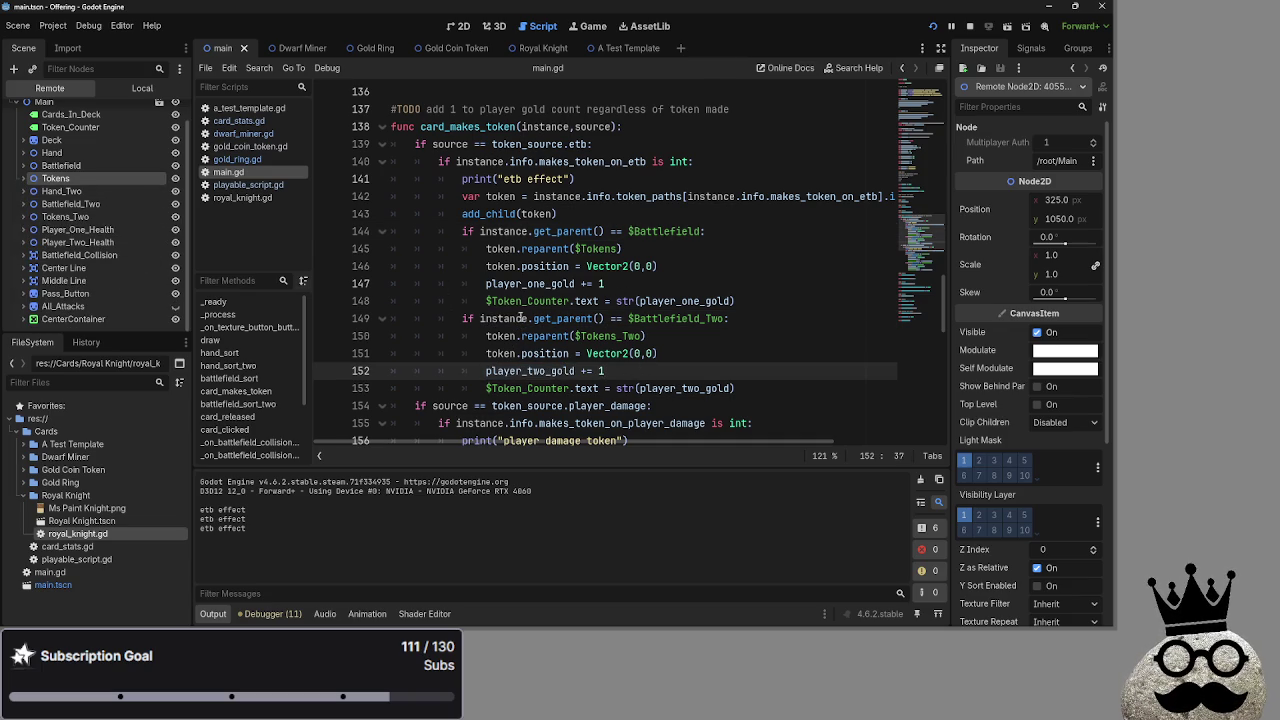
pyautogui.doubleClick(500, 214)
pyautogui.doubleClick(510, 232)
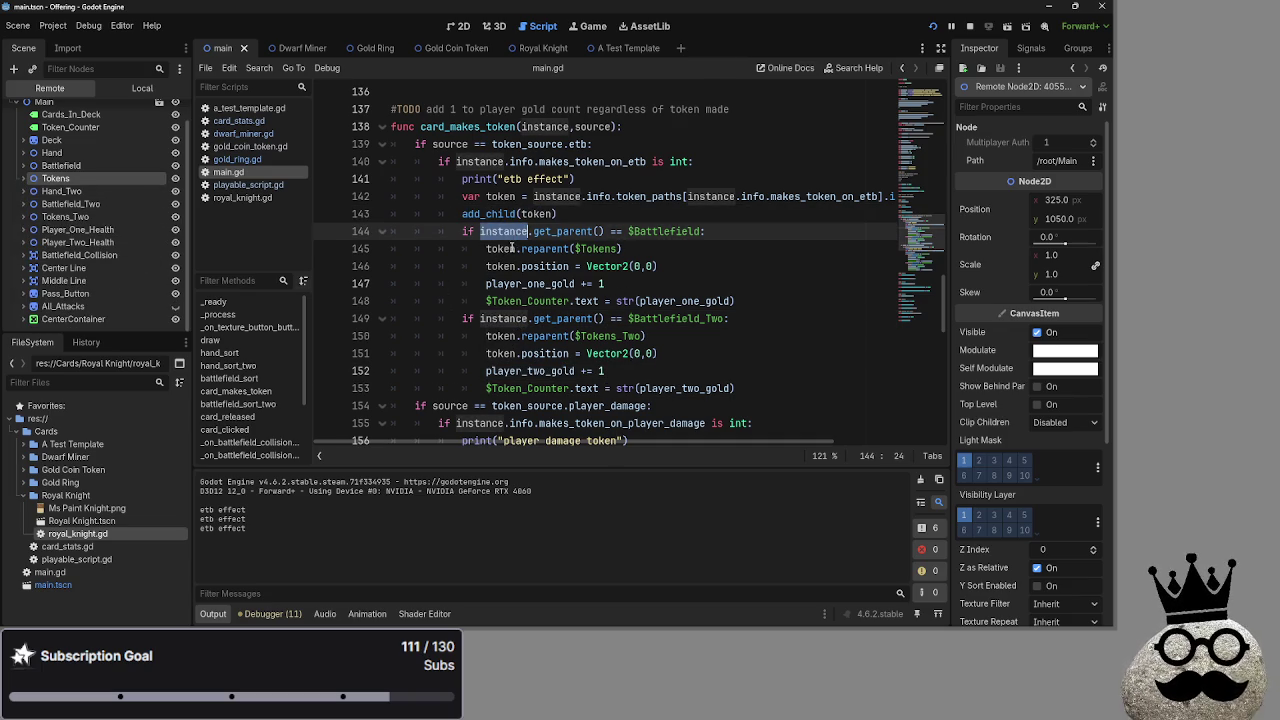
pyautogui.doubleClick(560, 232)
# Browse the _process and _ready functions, then open the Node class documentation
pyautogui.scroll(5, 502, 349)
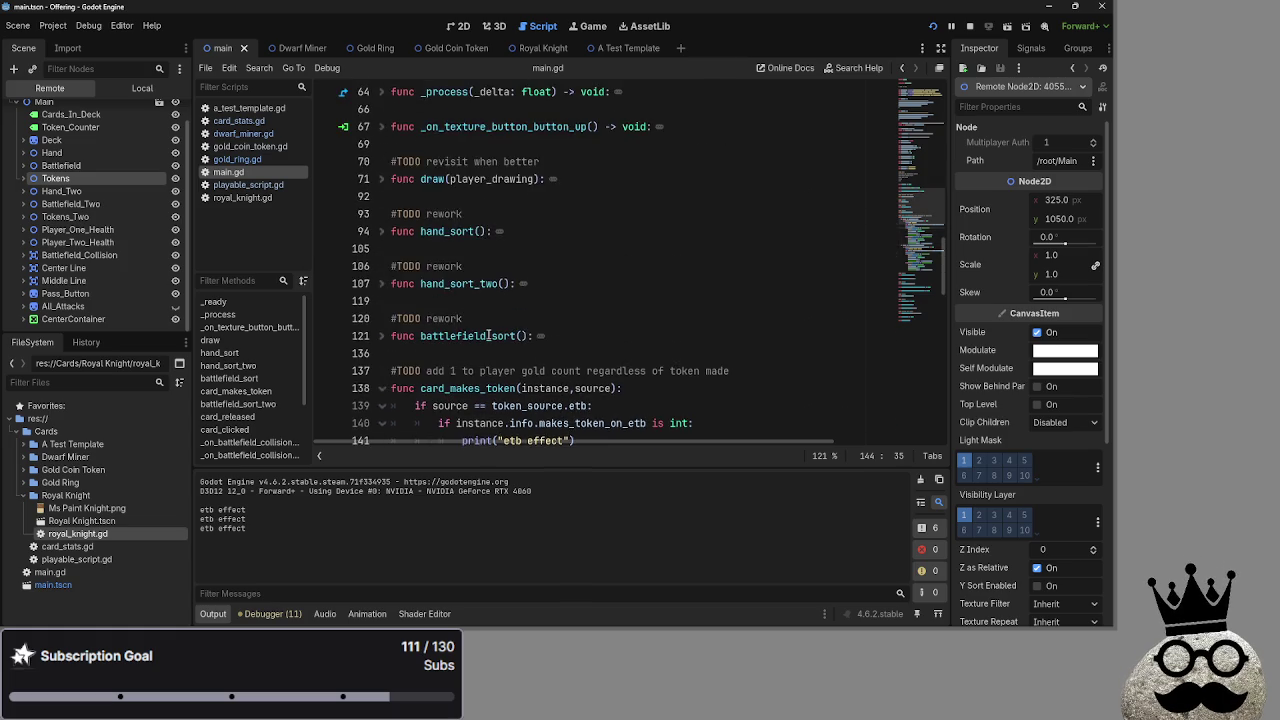
pyautogui.scroll(4, 502, 349)
pyautogui.click(382, 301)
pyautogui.click(383, 302)
pyautogui.click(392, 267)
pyautogui.click(382, 267)
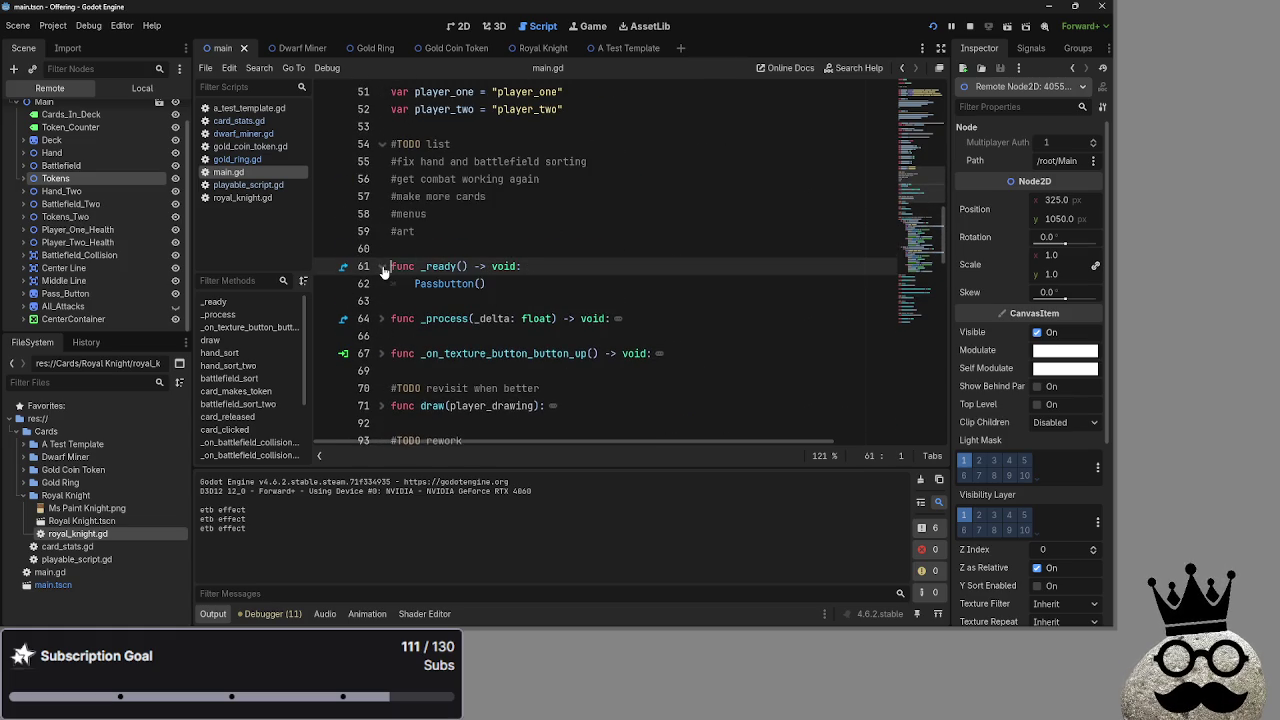
pyautogui.hotkey('alt', 'F1')
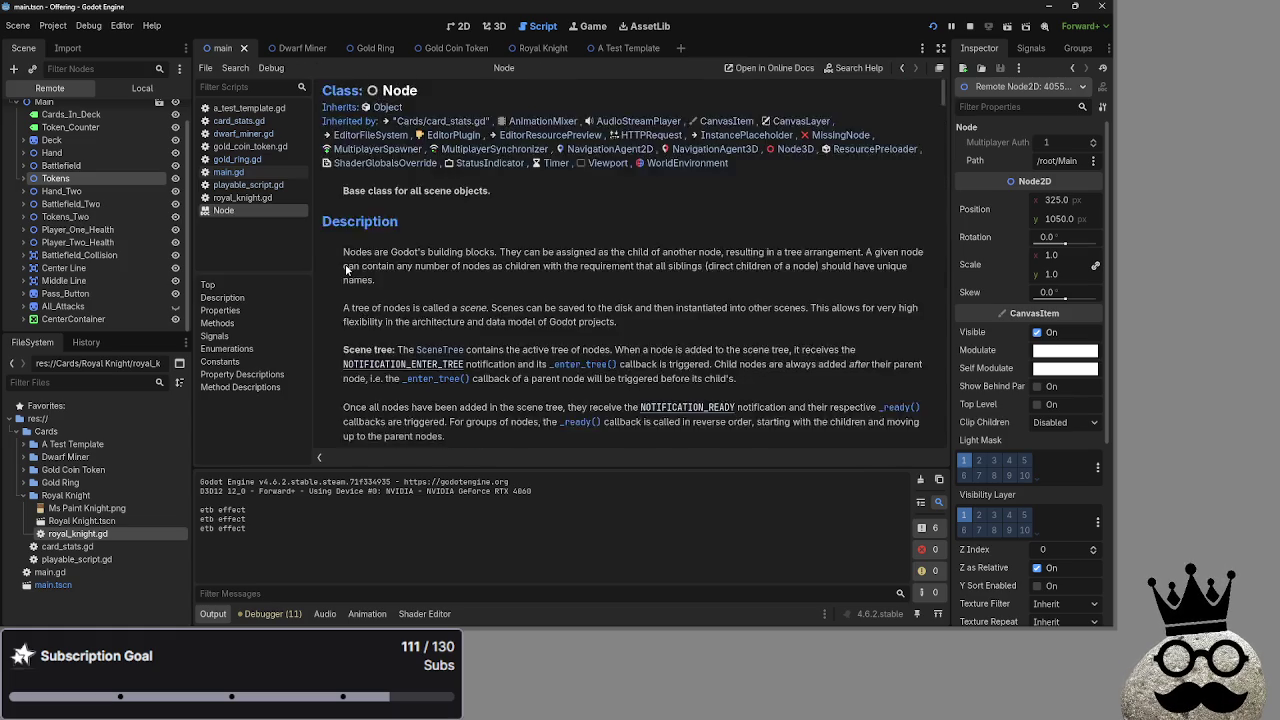
# Close the Node help page and fold/unfold the token blocks in card_makes_token
pyautogui.rightClick(238, 212)
pyautogui.click(275, 229)
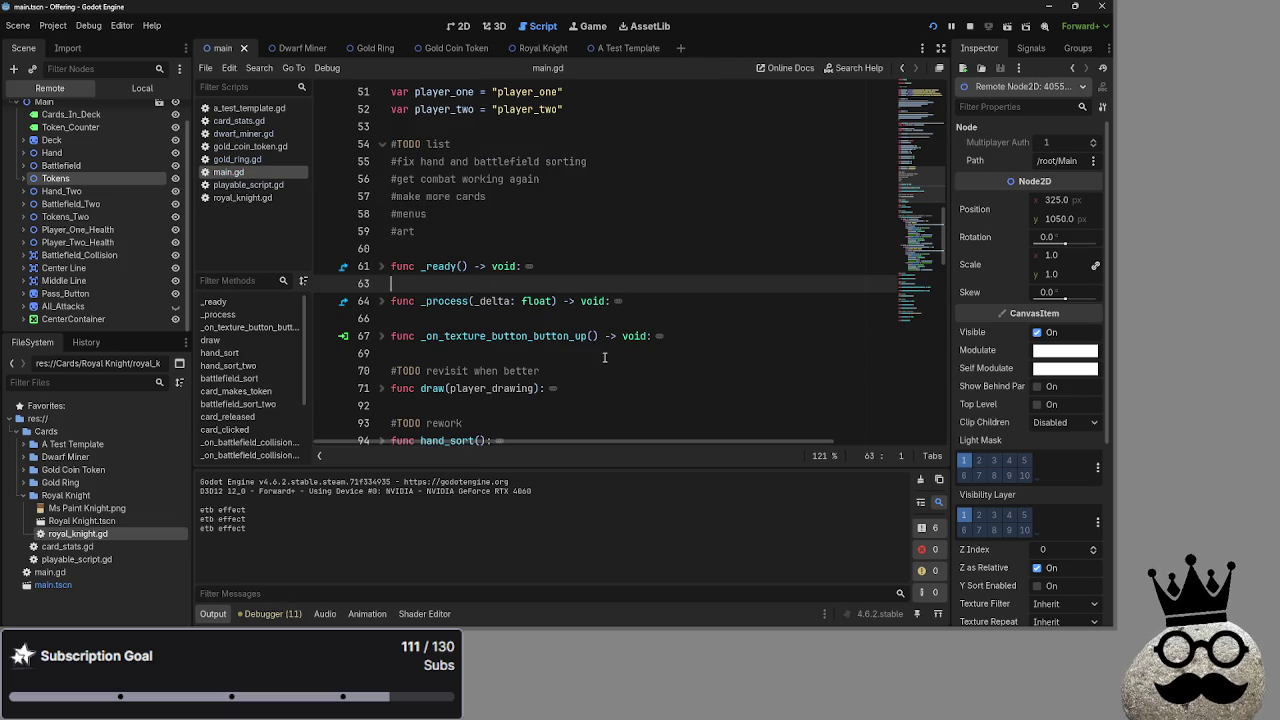
pyautogui.scroll(-20, 605, 353)
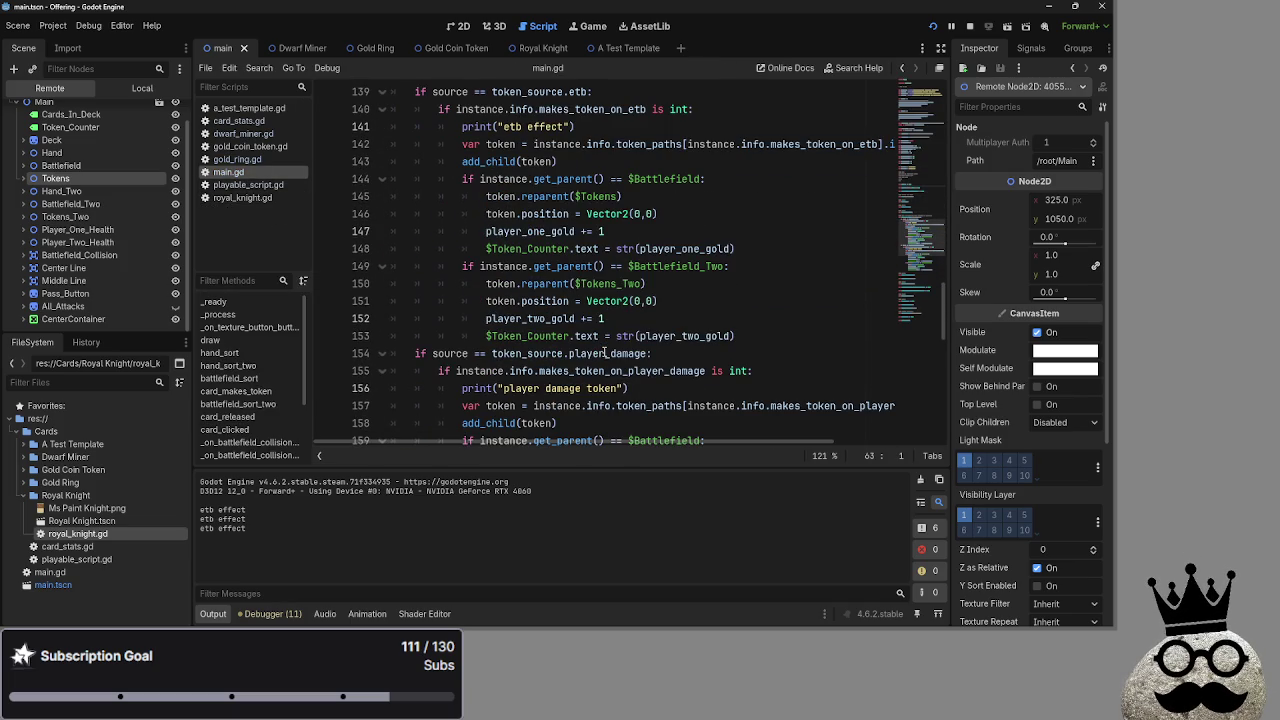
pyautogui.scroll(-4, 605, 353)
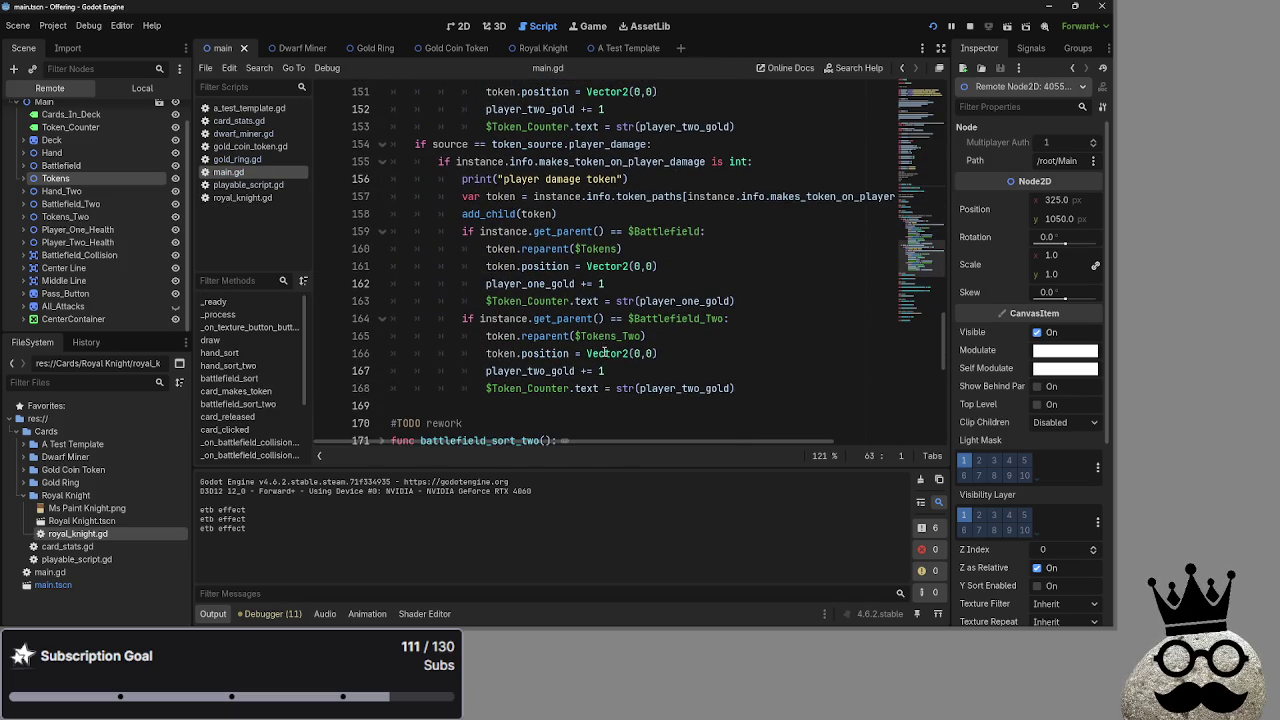
pyautogui.click(382, 144)
pyautogui.scroll(5, 372, 142)
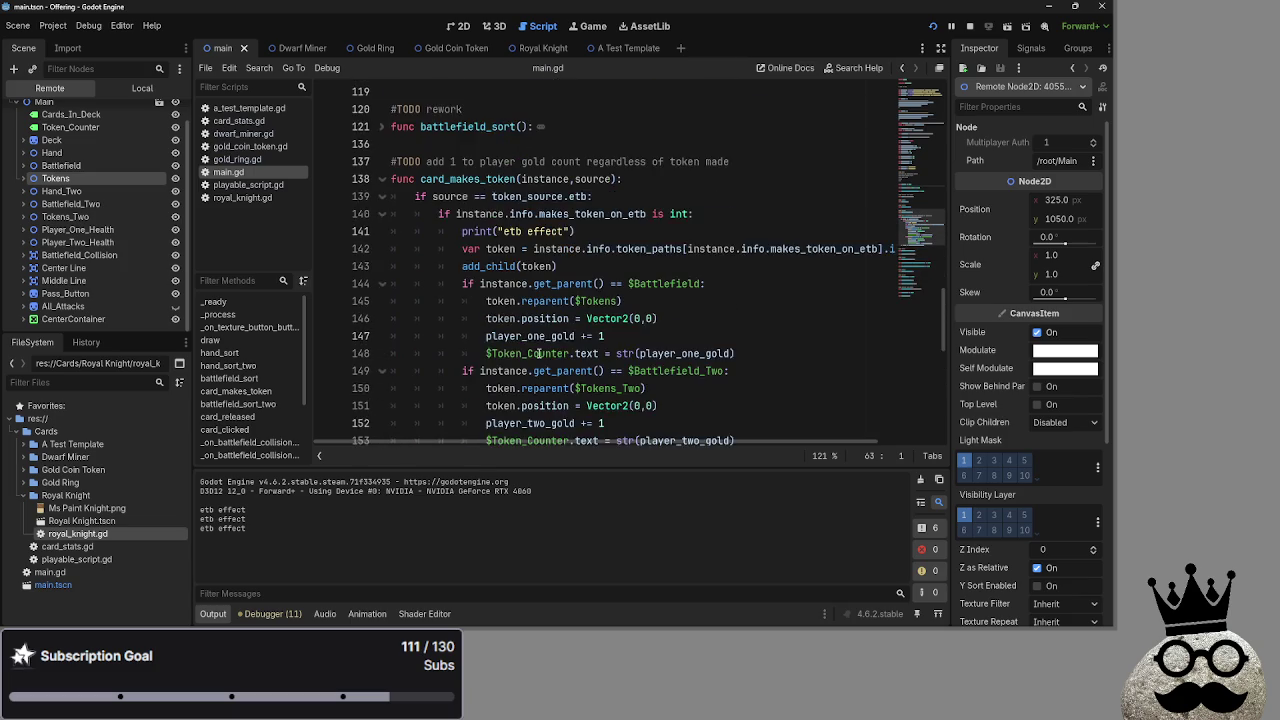
pyautogui.click(382, 144)
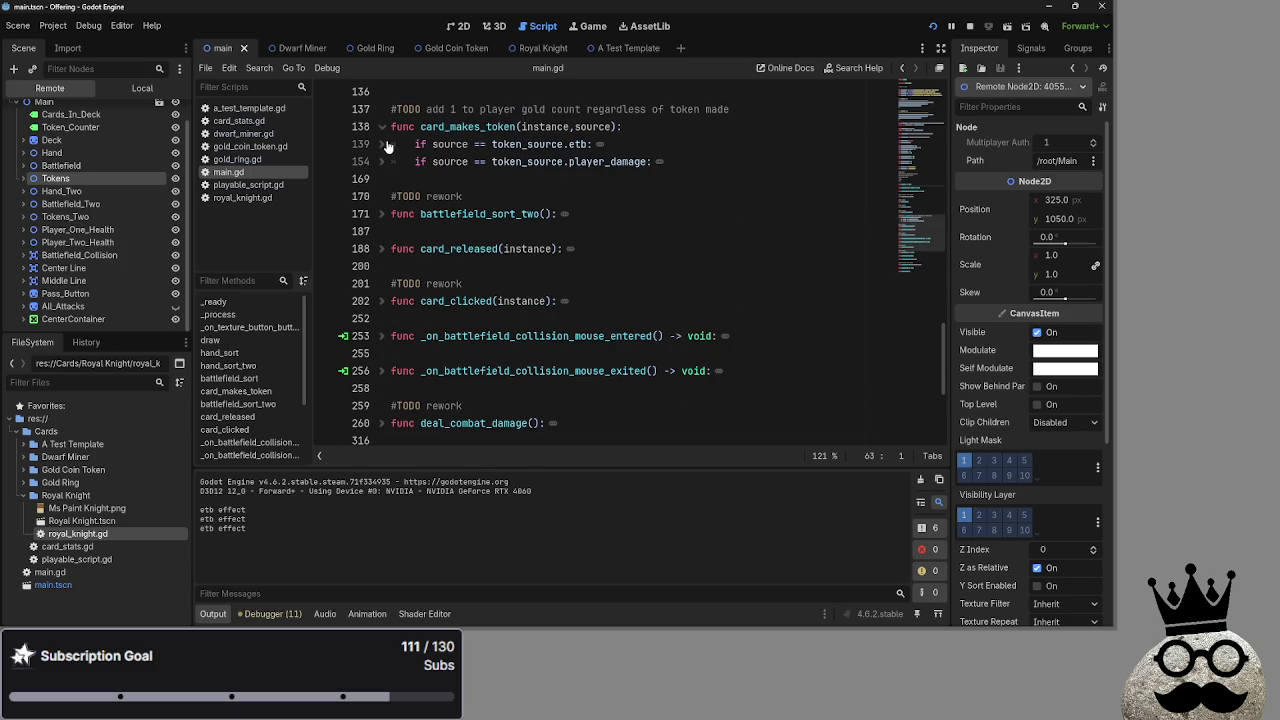
pyautogui.click(382, 144)
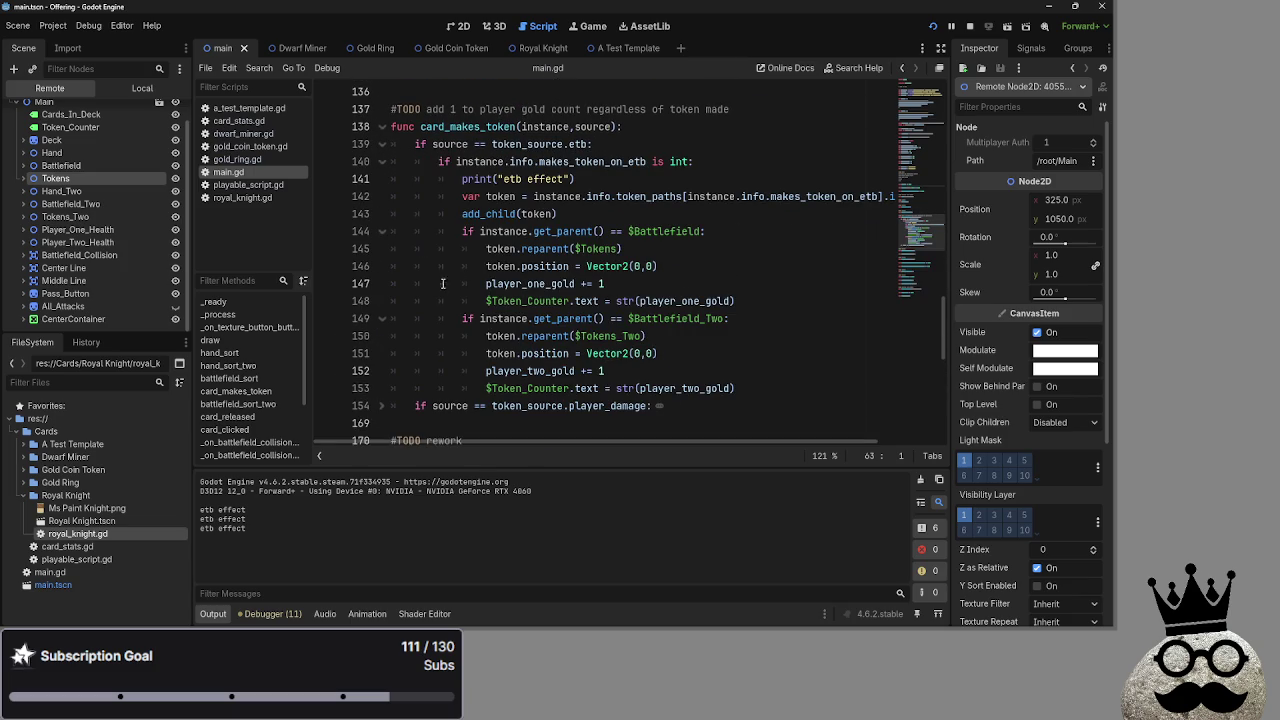
# Review the gold lines 147–152, then search main.gd for player_one_gold
pyautogui.doubleClick(566, 286)
pyautogui.click(741, 318)
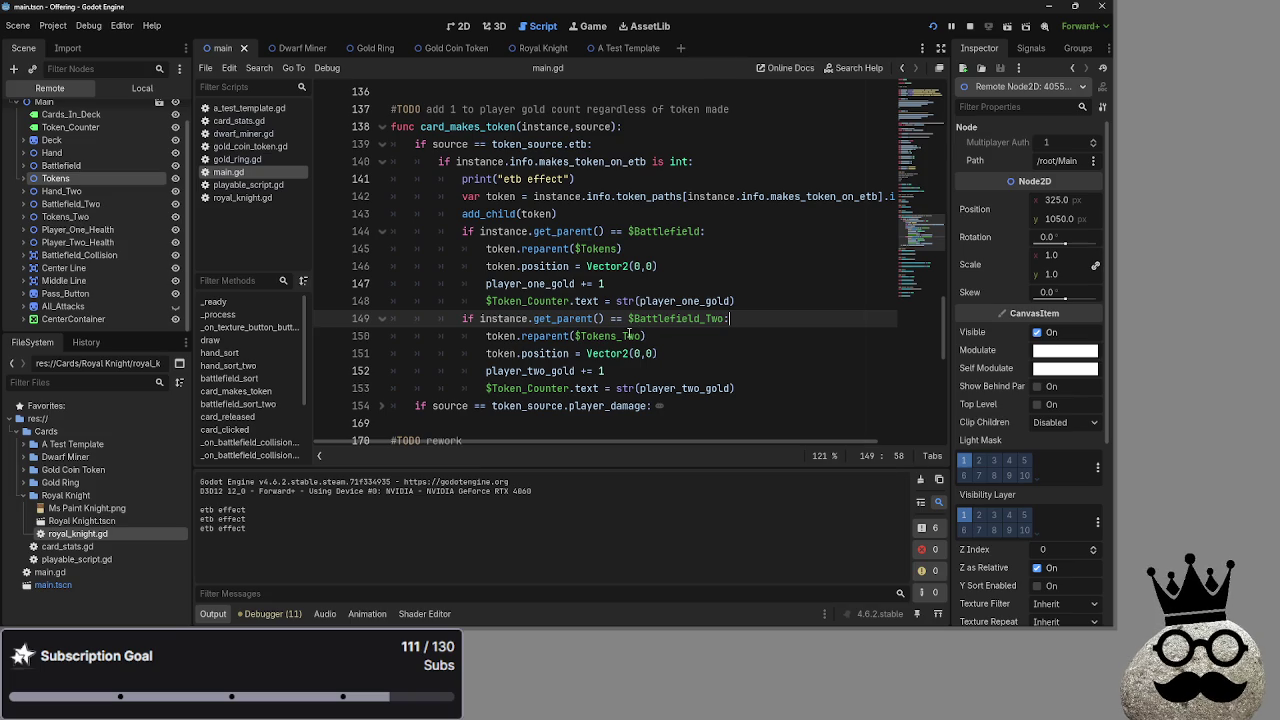
pyautogui.doubleClick(625, 336)
pyautogui.click(792, 320)
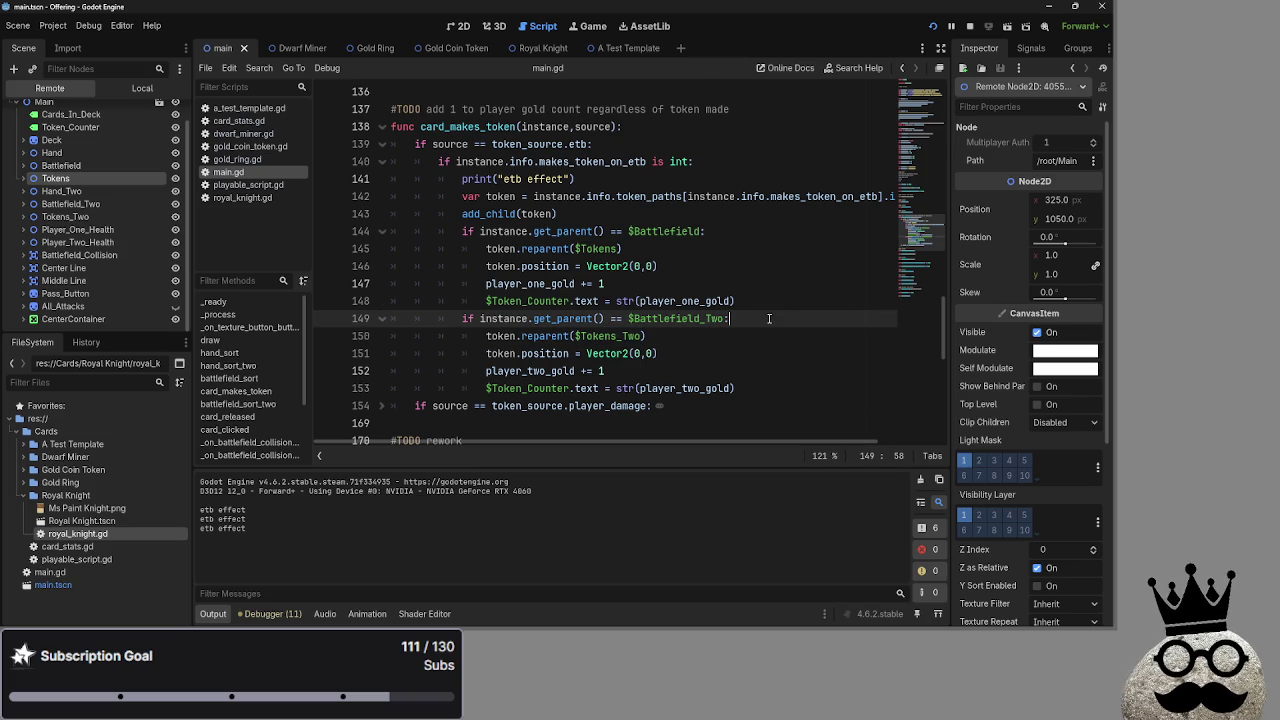
pyautogui.doubleClick(527, 370)
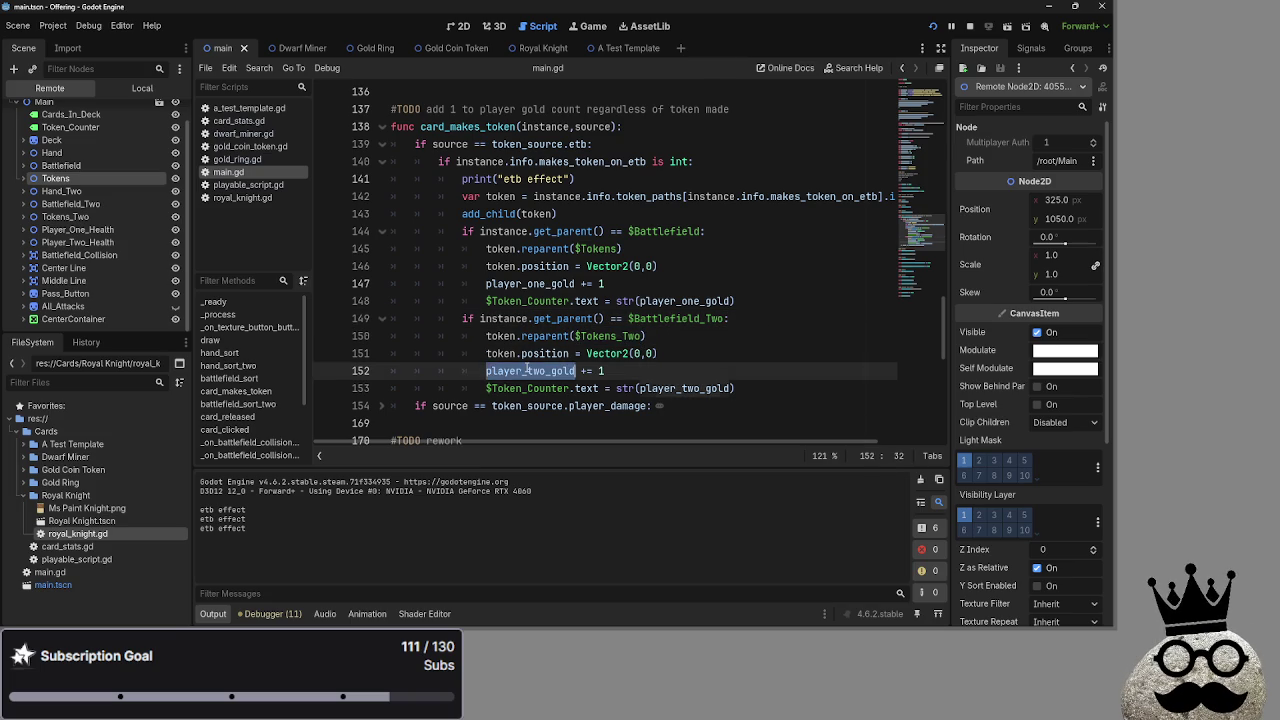
pyautogui.doubleClick(549, 284)
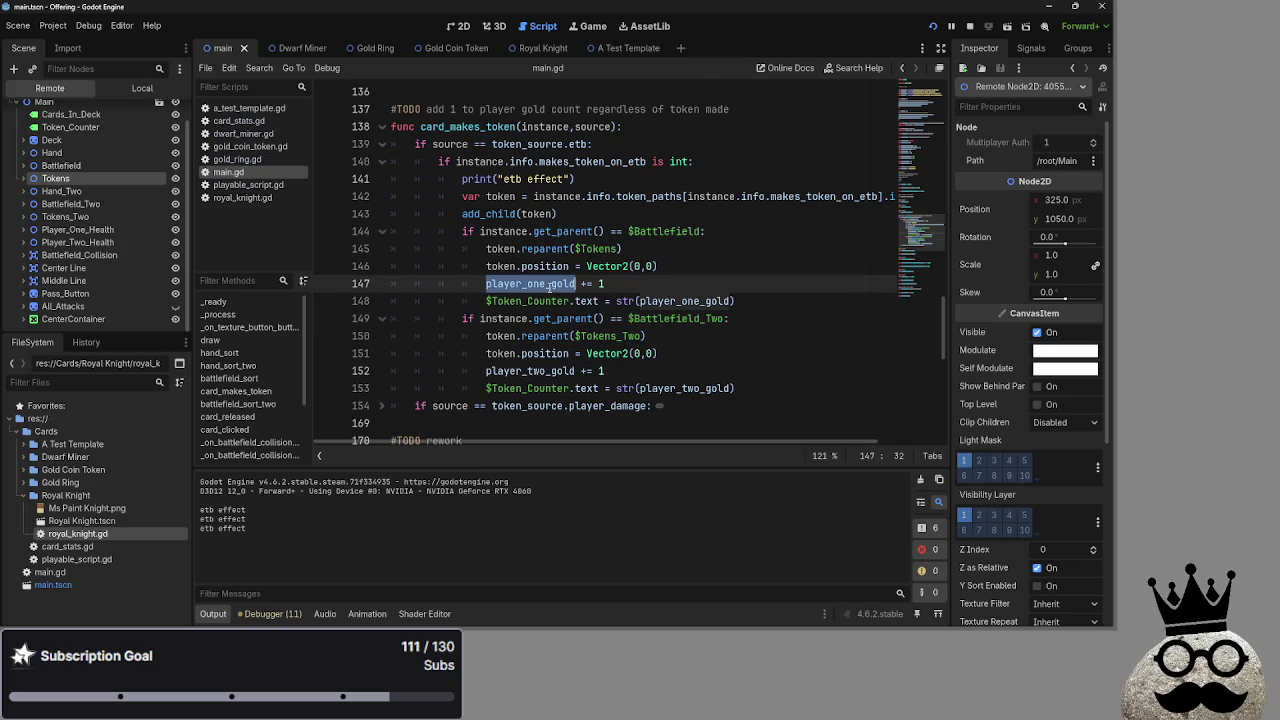
pyautogui.click(787, 300)
pyautogui.hotkey('ctrl', 'f')
pyautogui.write('player')
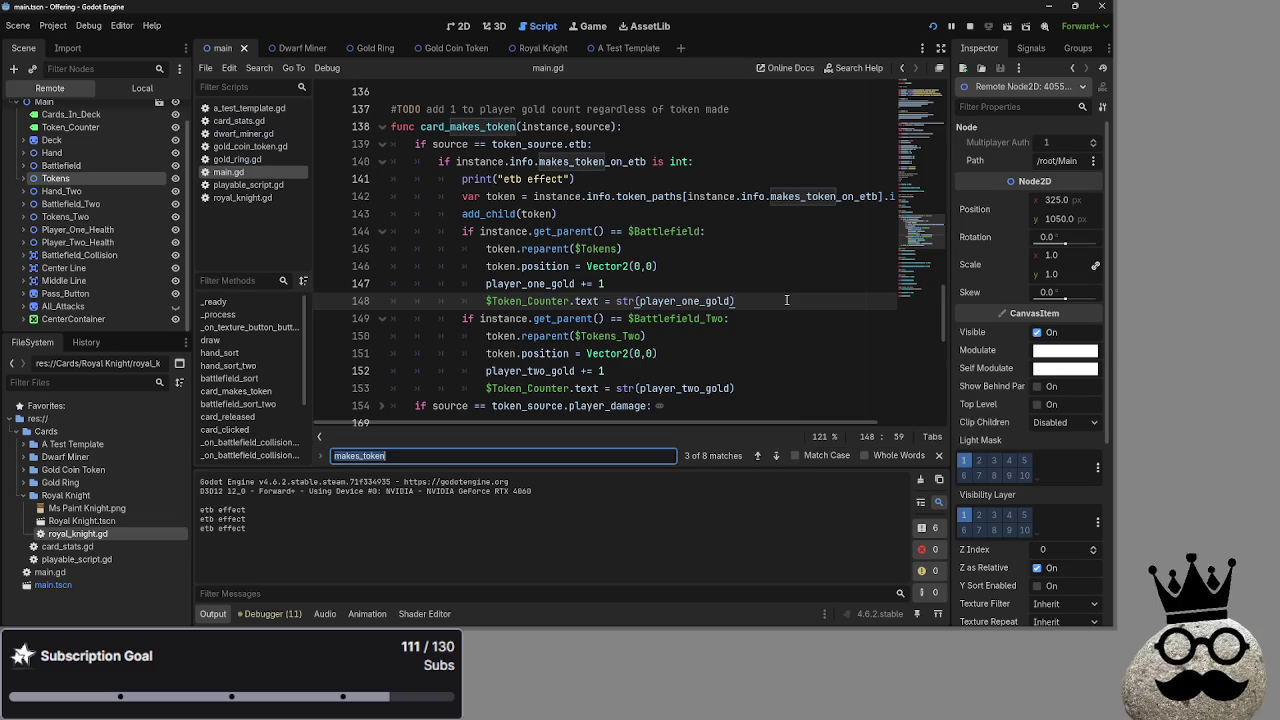
pyautogui.write('_')
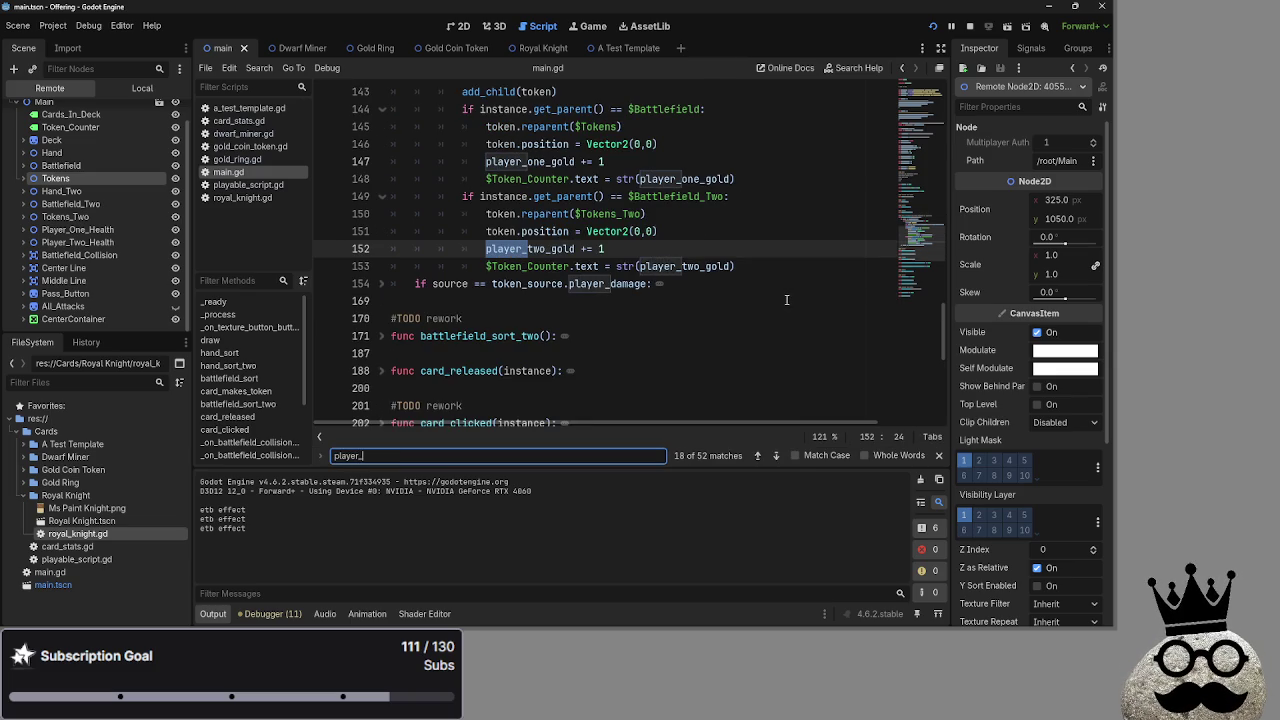
pyautogui.write('one_gold')
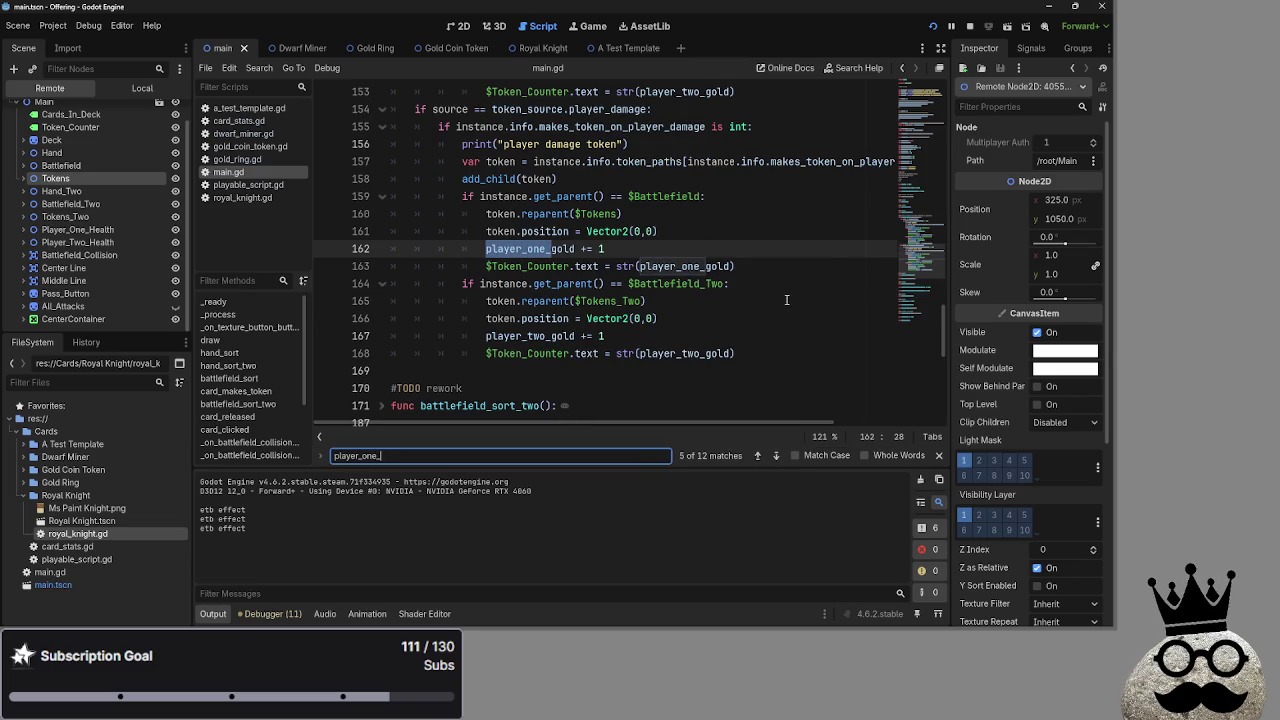
# Step back and forth through the player_one_gold matches, including its declaration
pyautogui.click(757, 455)
pyautogui.doubleClick(759, 456)
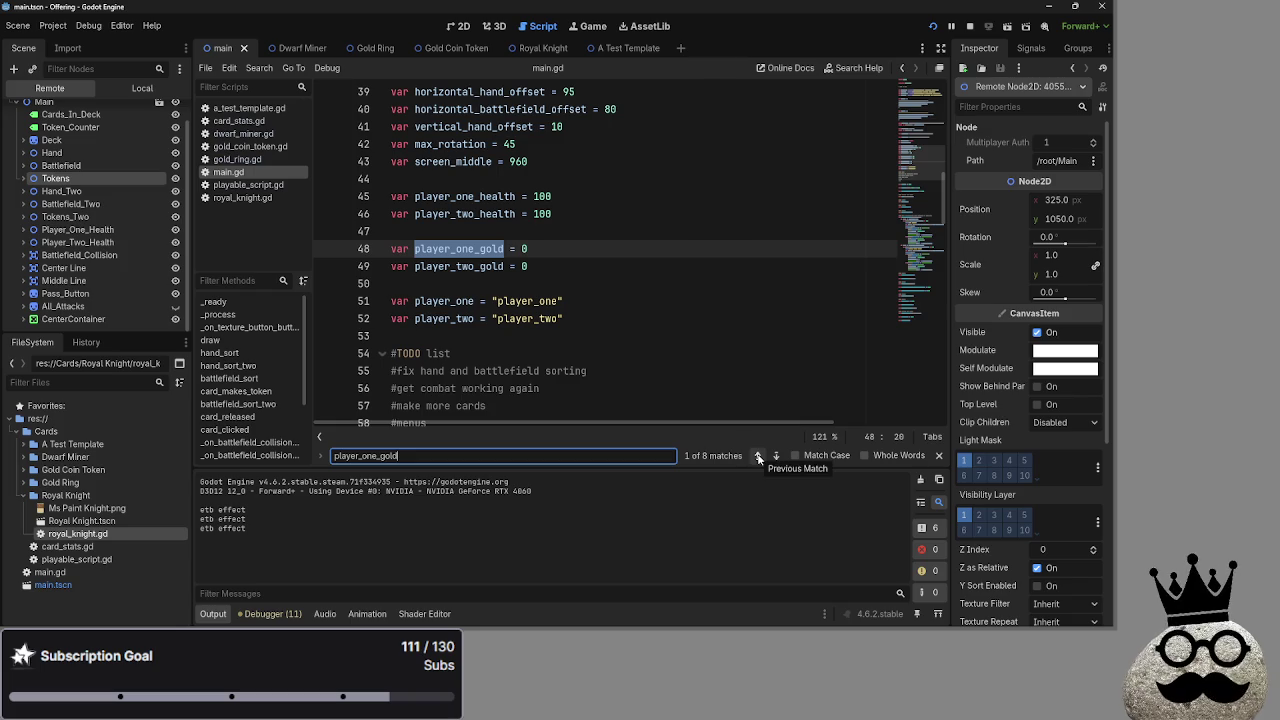
pyautogui.click(776, 456)
pyautogui.click(776, 456)
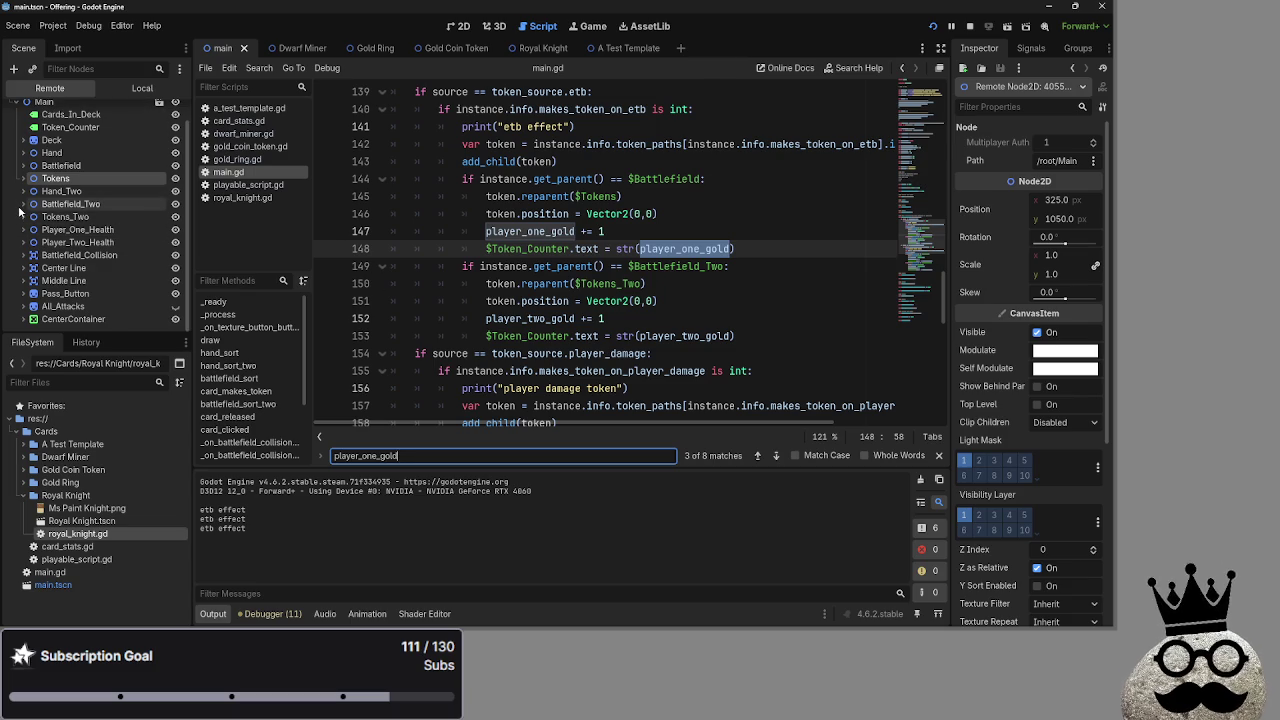
# Expand Battlefield in the remote tree and bring up the running game window
pyautogui.click(18, 166)
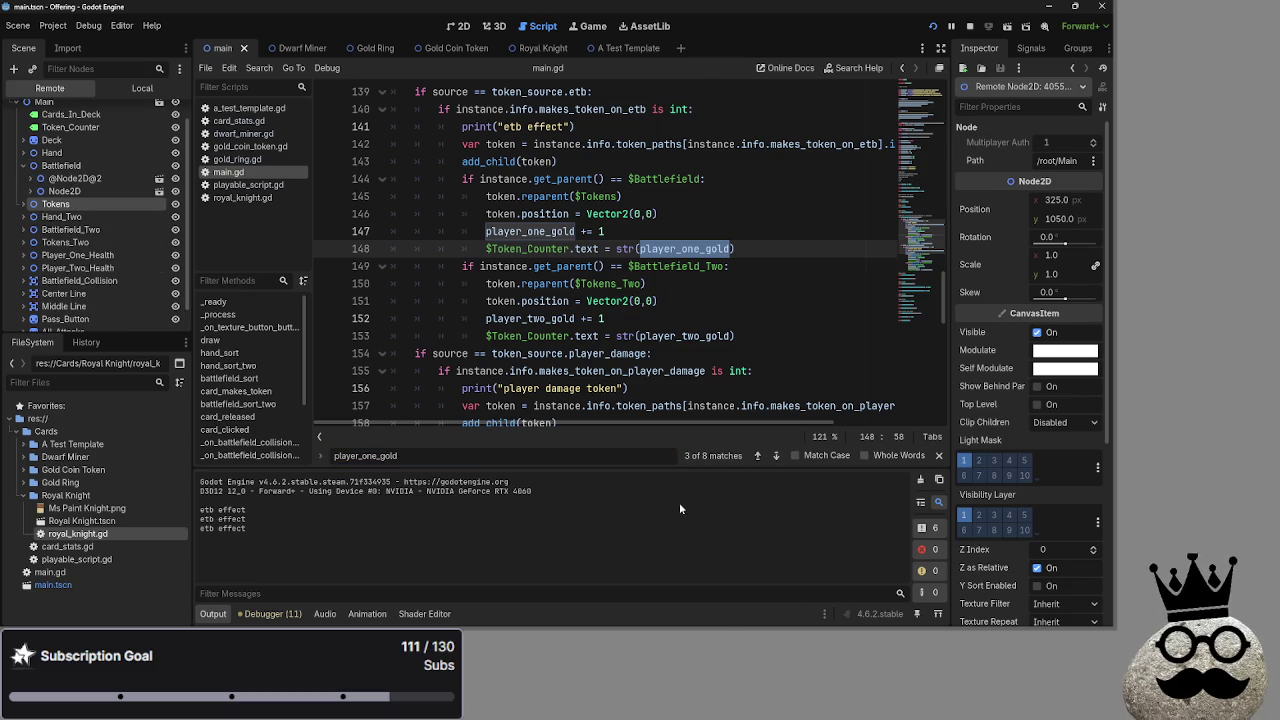
pyautogui.hotkey('alt', 'Tab')
pyautogui.hotkey('alt', 'Tab')
pyautogui.click(384, 299)
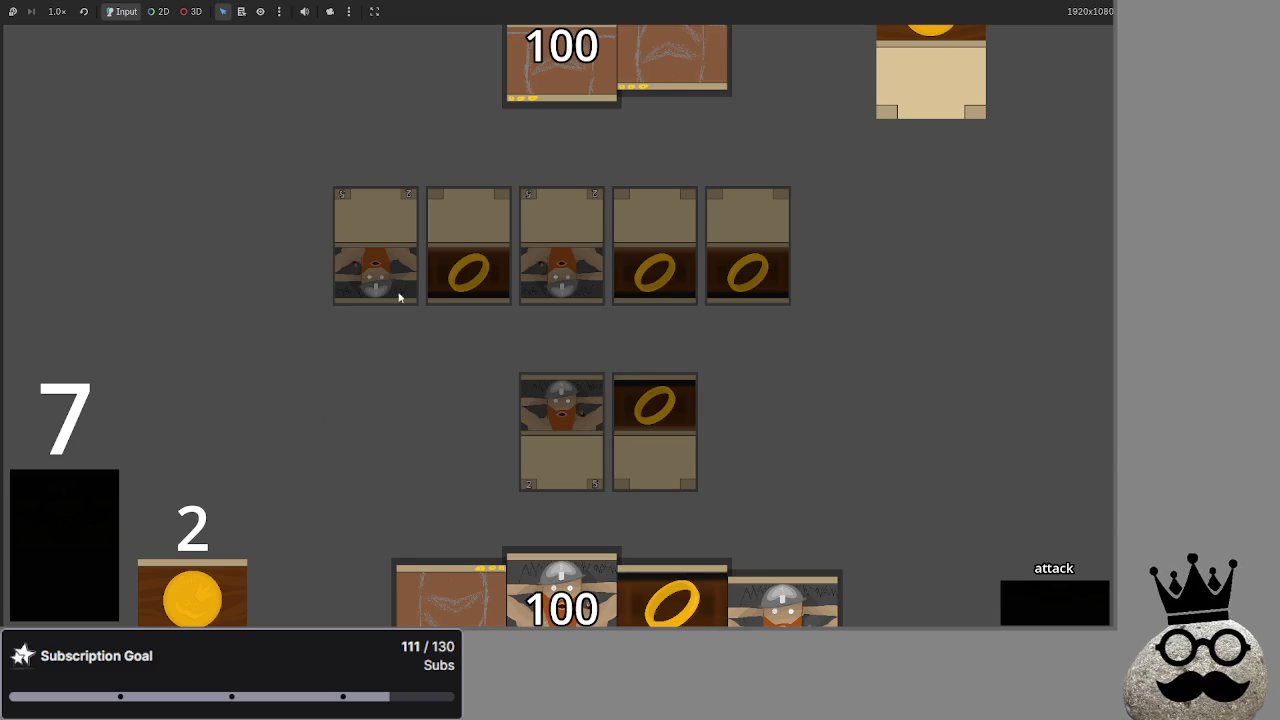
# Back in main.gd, step through every player_one_gold match, wrapping around to the last
pyautogui.hotkey('alt', 'Tab')
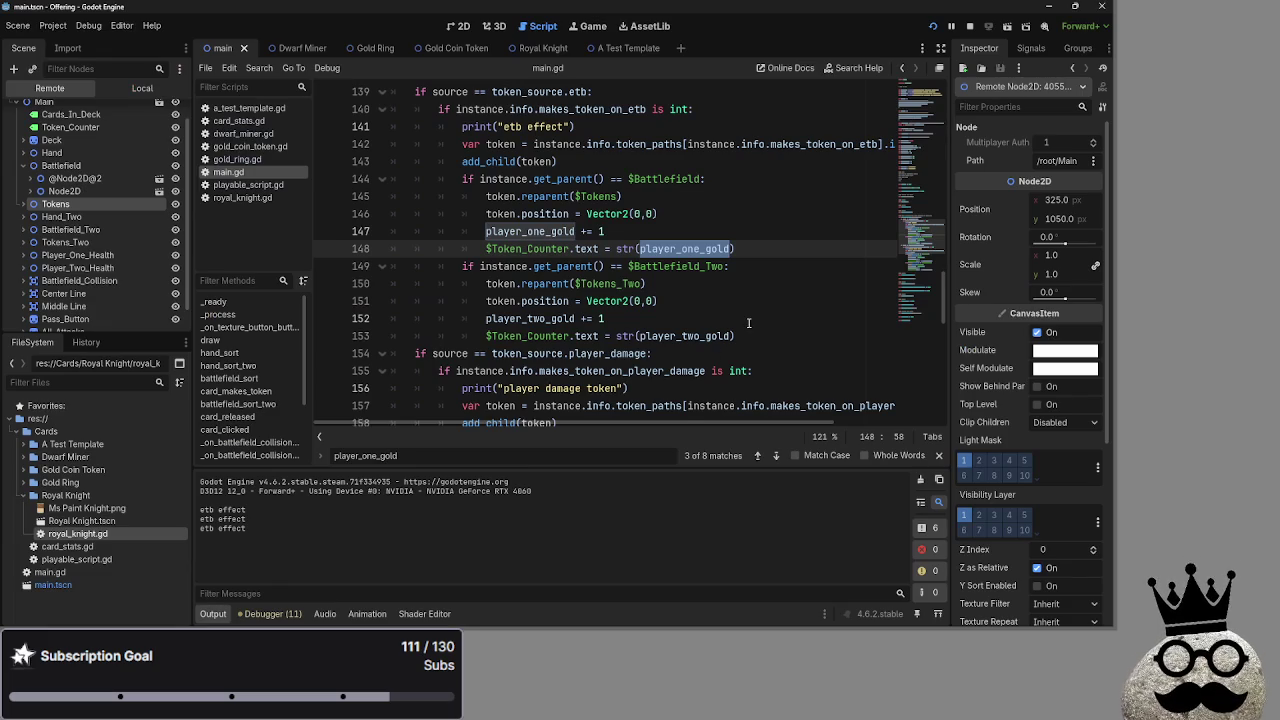
pyautogui.click(776, 456)
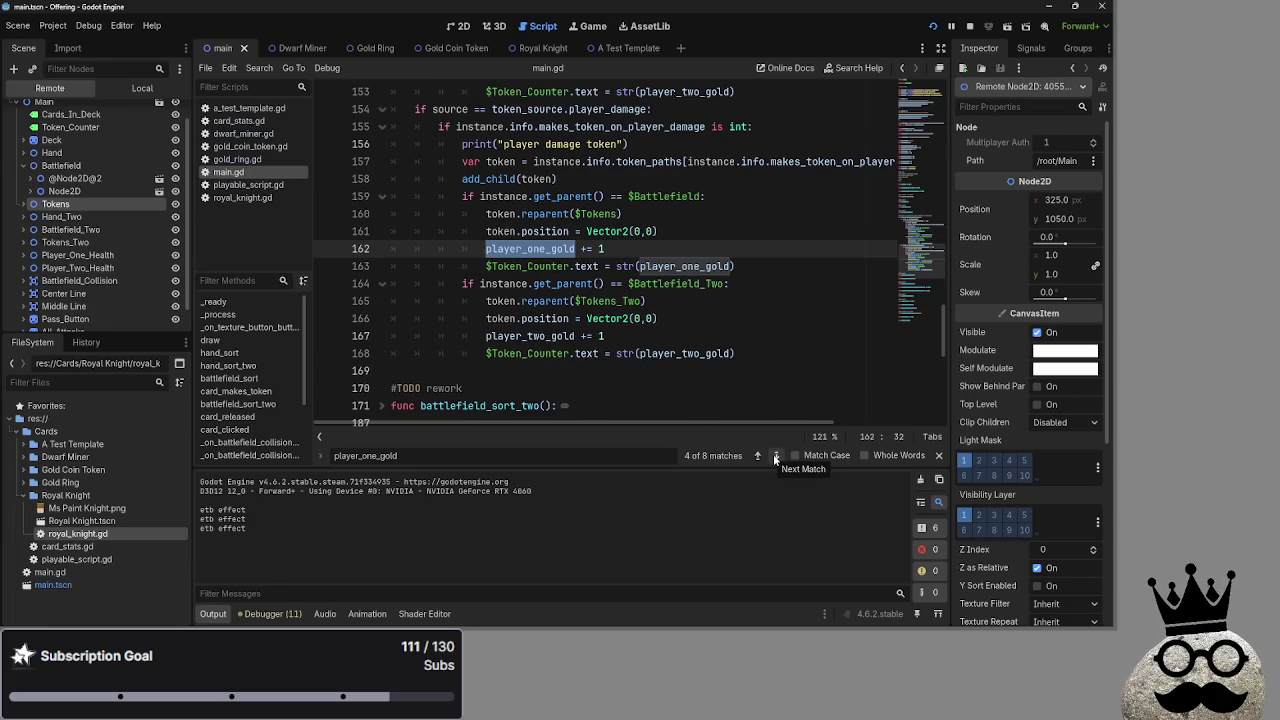
pyautogui.click(776, 456)
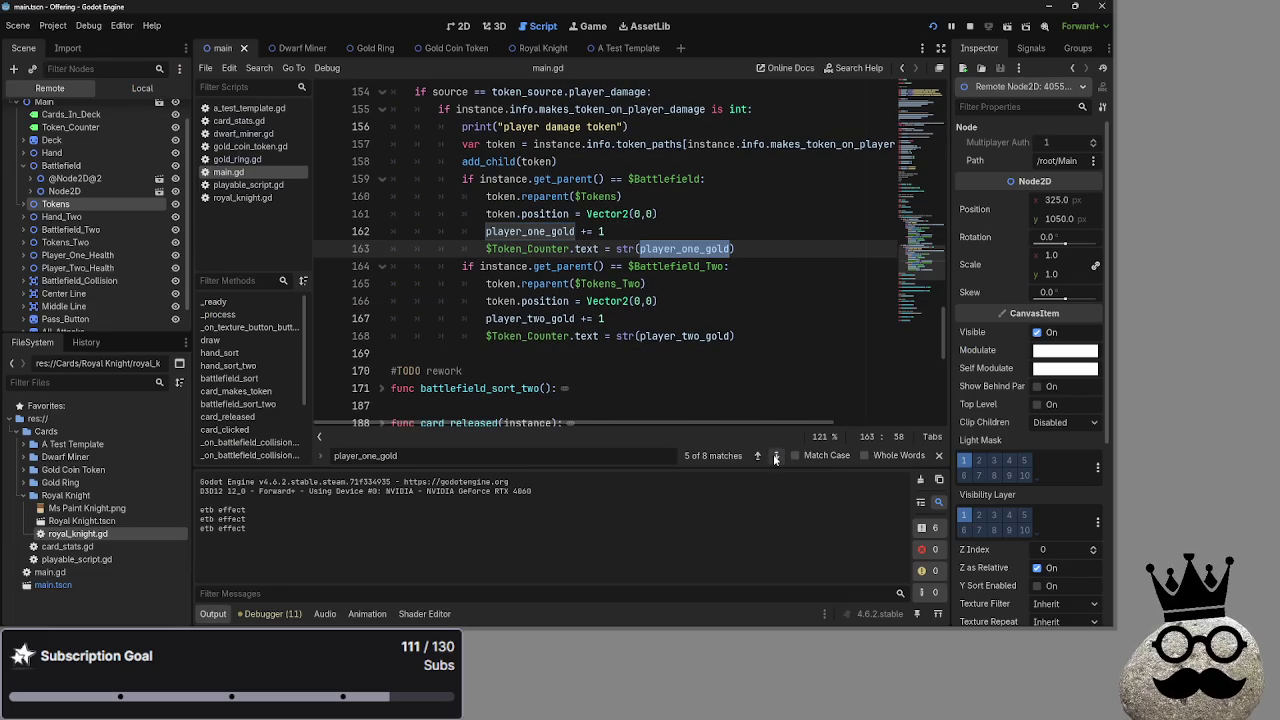
pyautogui.click(776, 456)
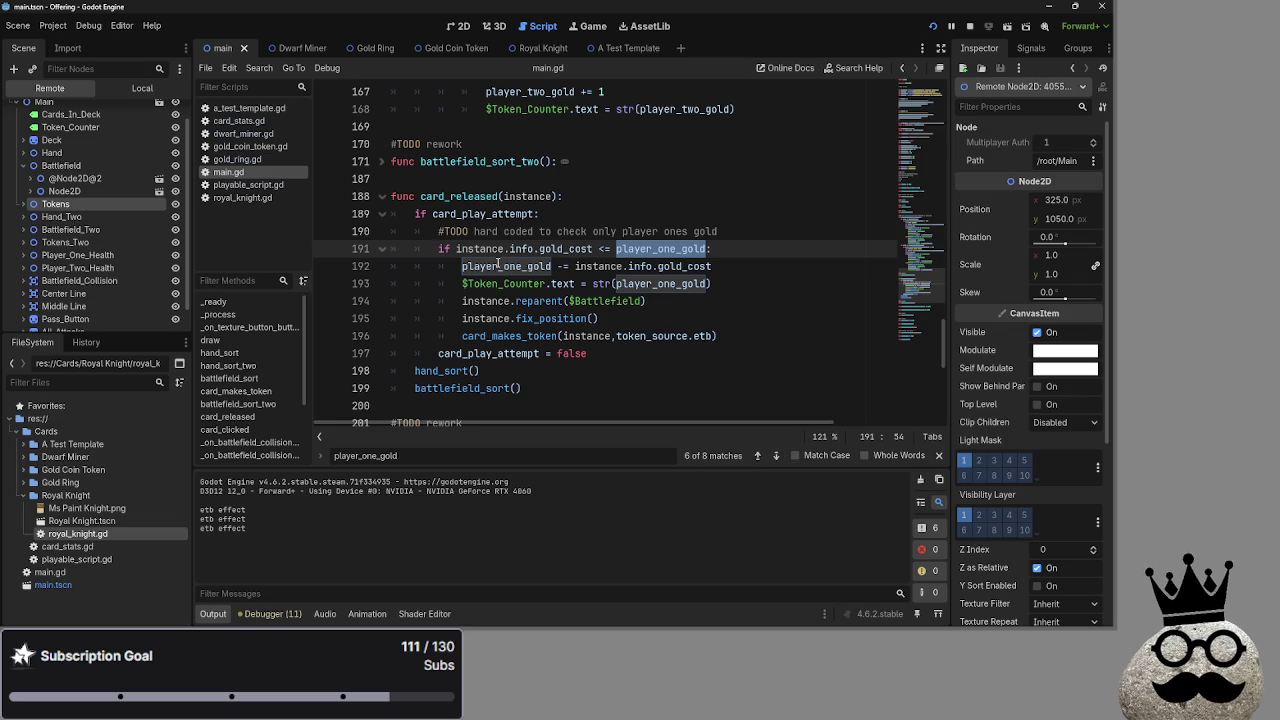
pyautogui.moveTo(498, 262)
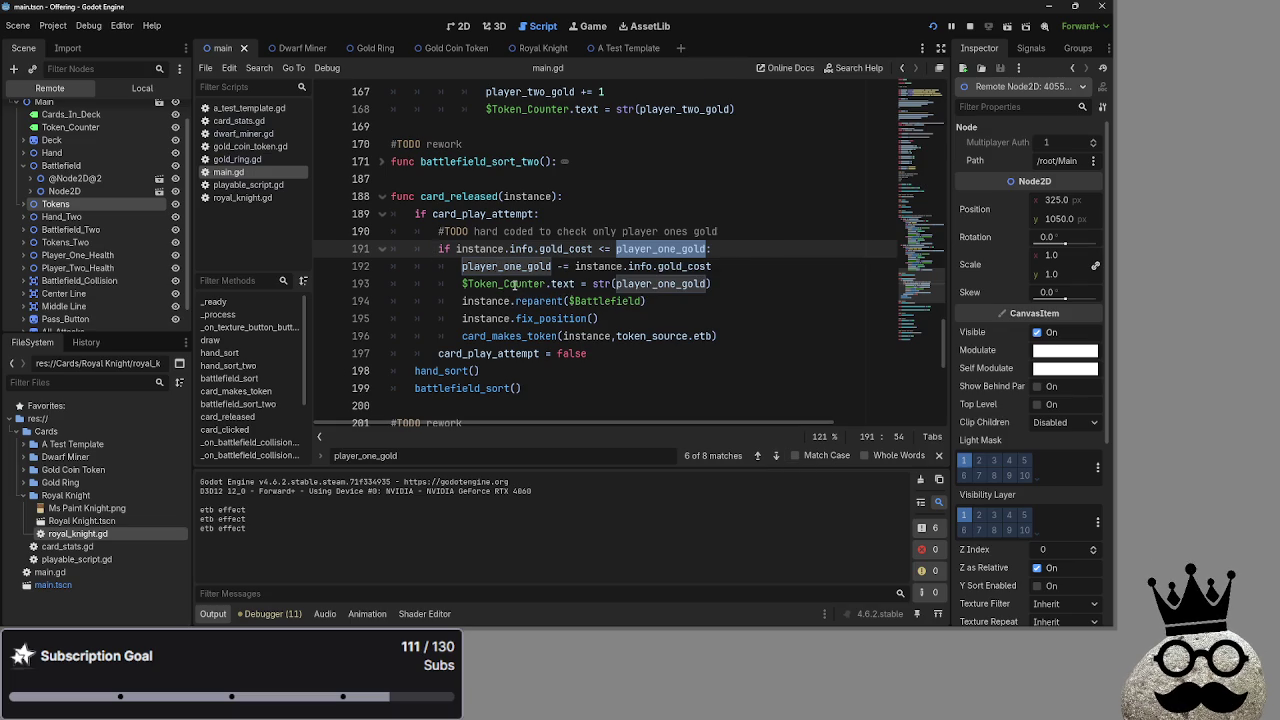
pyautogui.click(776, 456)
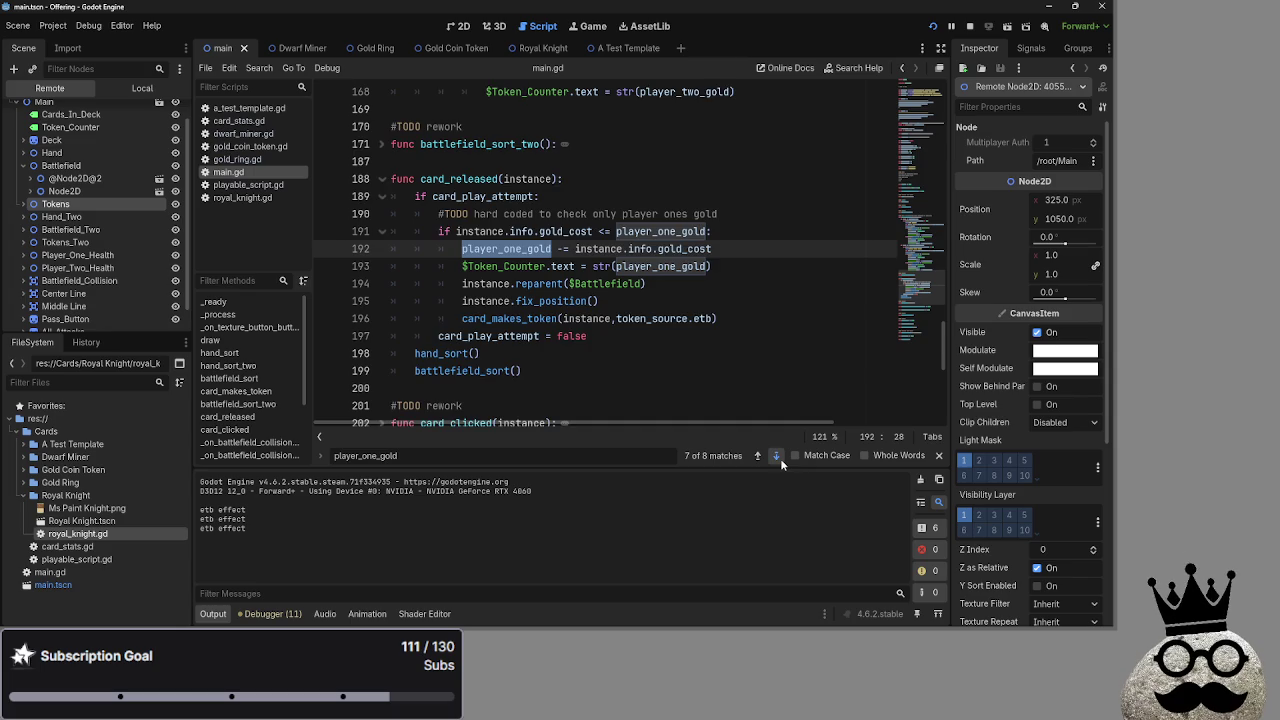
pyautogui.click(780, 458)
pyautogui.click(780, 458)
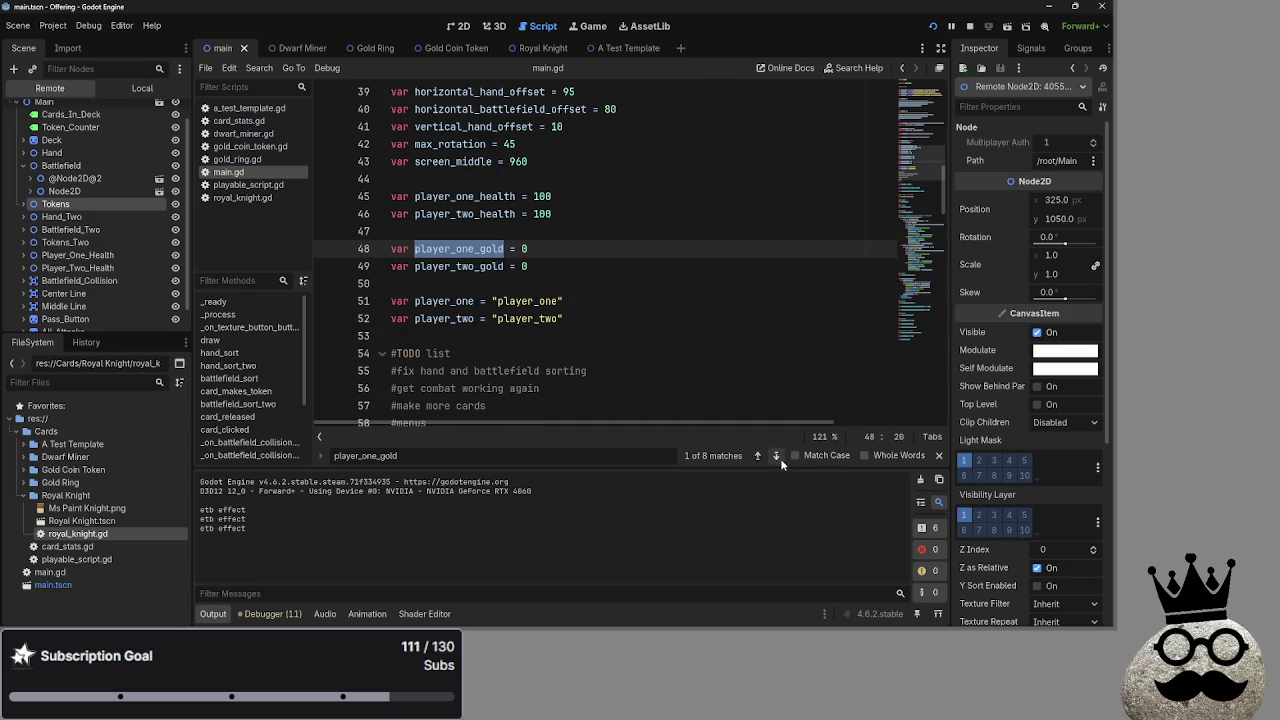
pyautogui.click(757, 456)
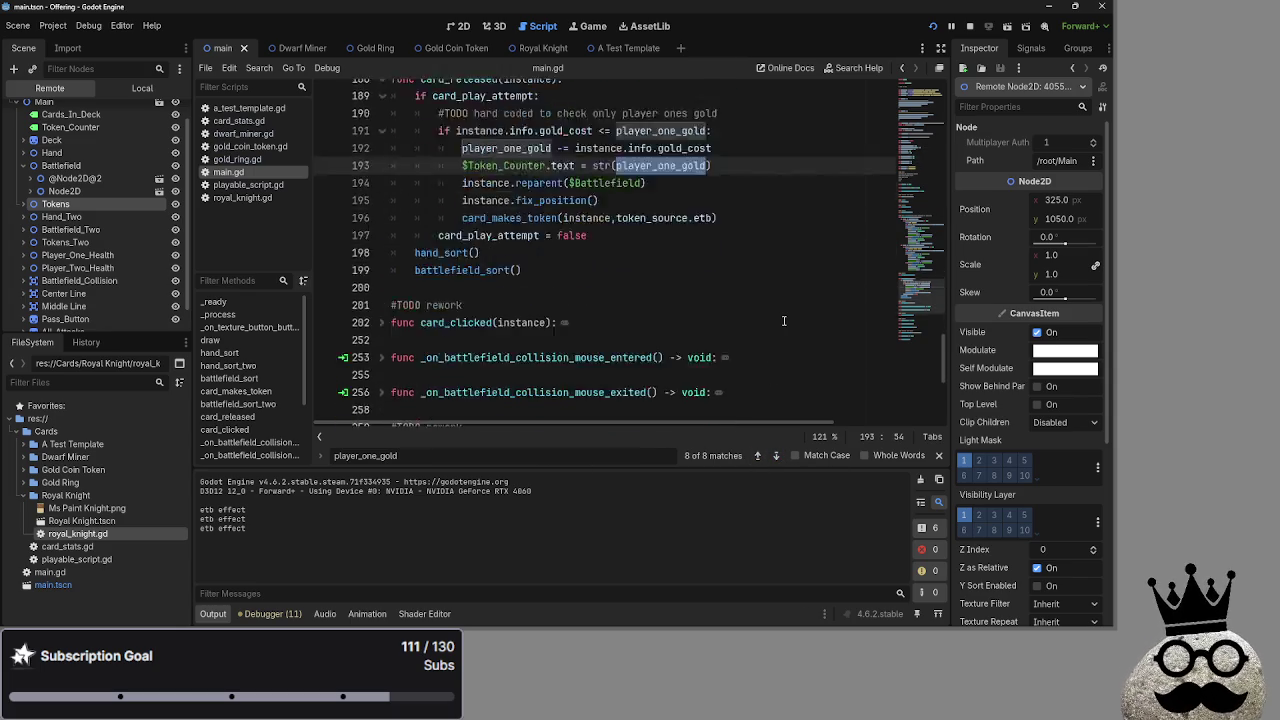
# Inspect the card_makes_token call with token_source and 1 on lines 449–450
pyautogui.scroll(-10, 380, 390)
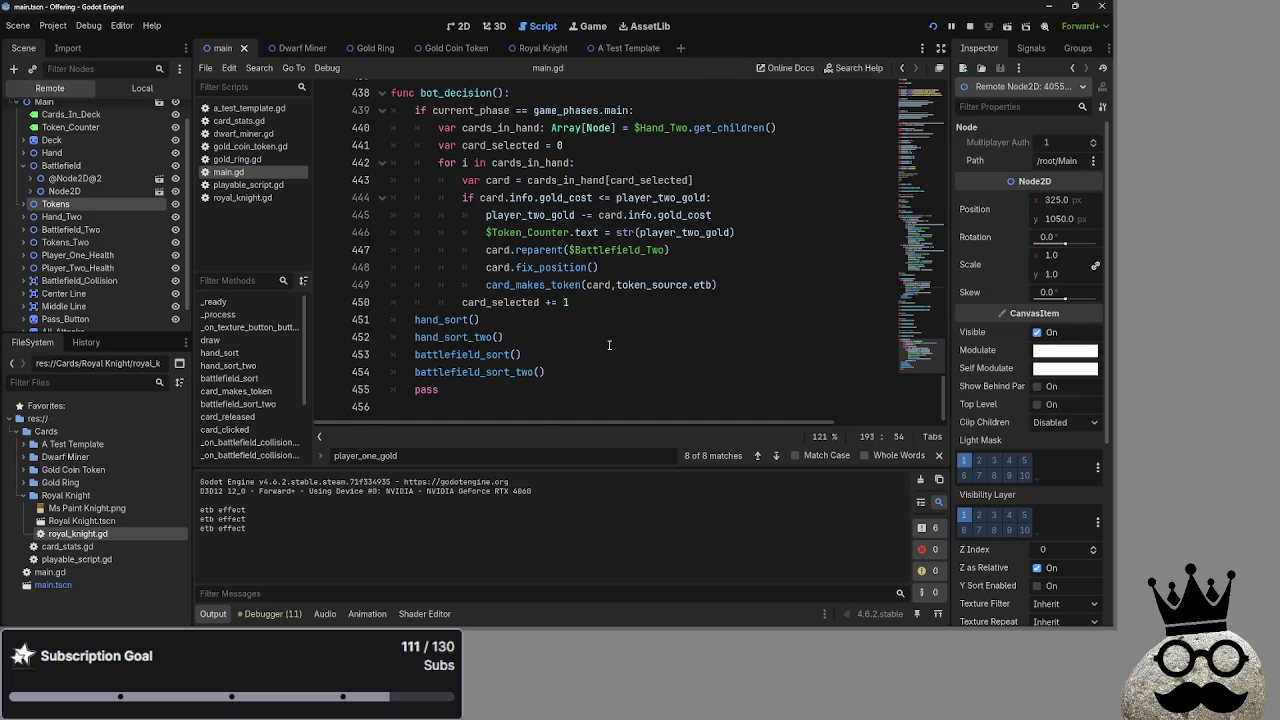
pyautogui.scroll(1, 609, 345)
pyautogui.click(596, 355)
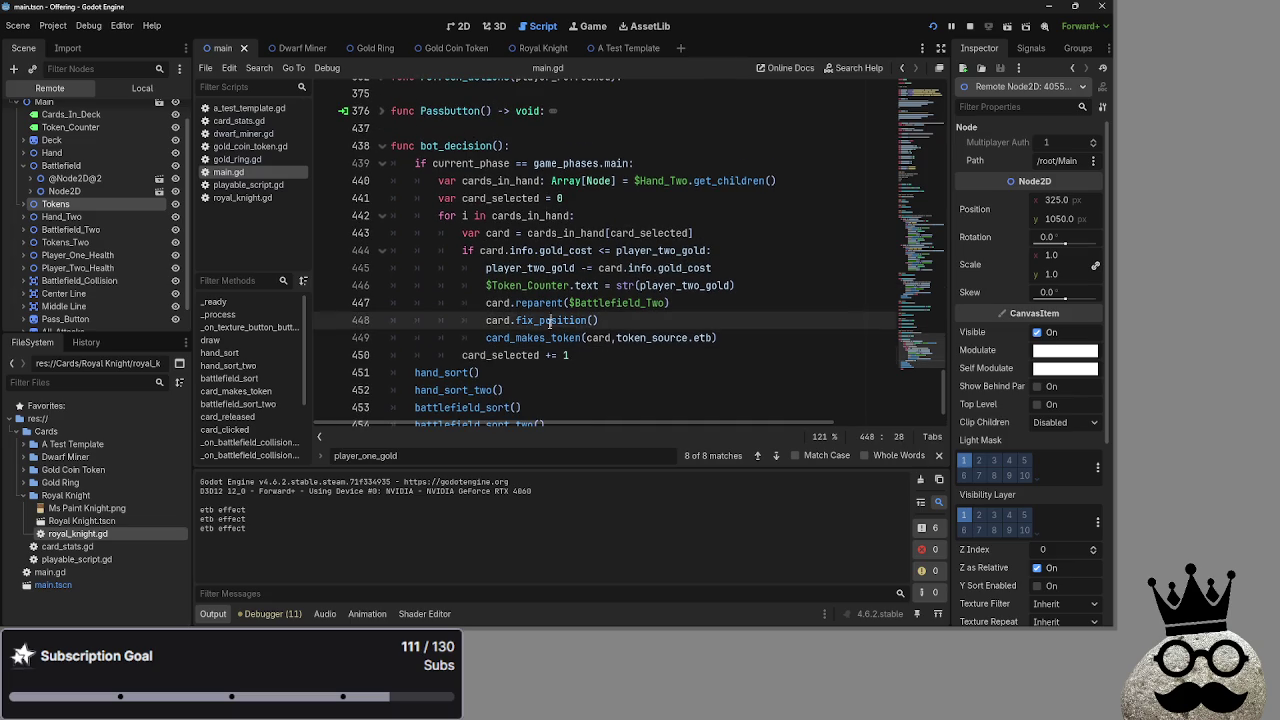
pyautogui.doubleClick(565, 355)
pyautogui.doubleClick(622, 338)
pyautogui.doubleClick(514, 337)
pyautogui.click(720, 338)
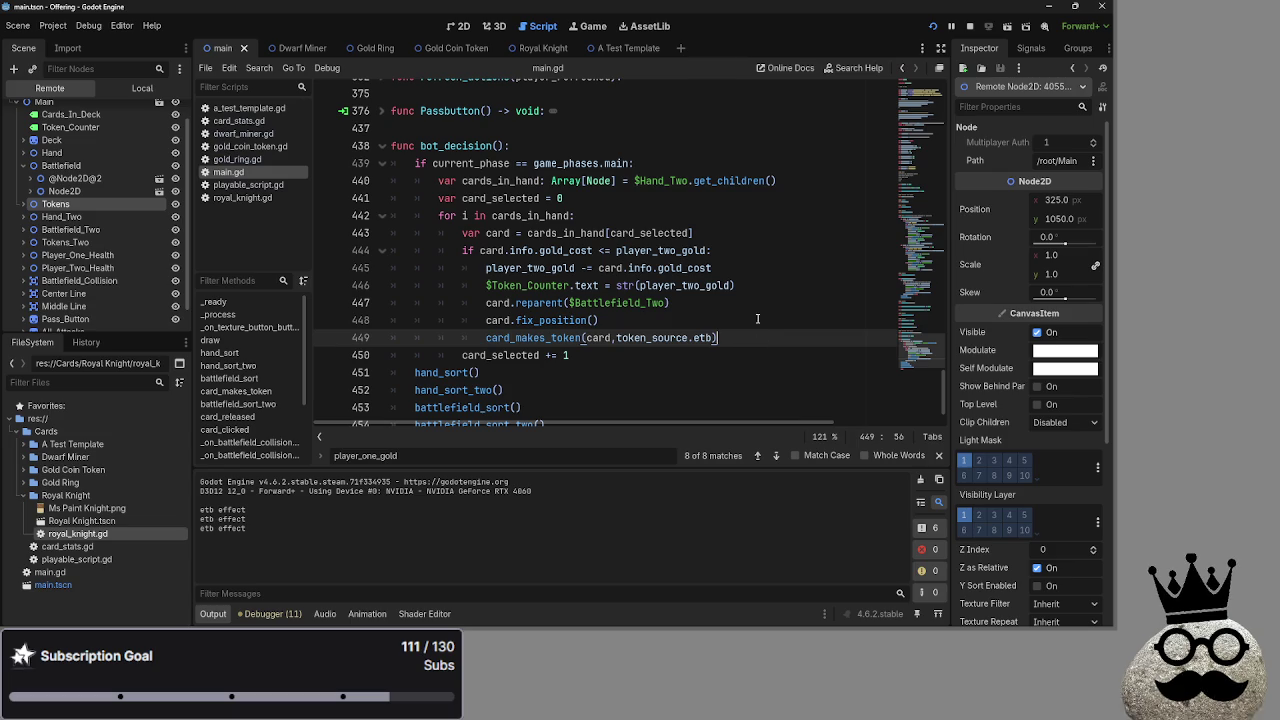
# Select bot_decision's gold cost check and player_two_gold spending lines 445–446
pyautogui.moveTo(757, 286)
pyautogui.mouseDown()
pyautogui.moveTo(465, 234)
pyautogui.moveTo(450, 252)
pyautogui.moveTo(364, 272)
pyautogui.mouseUp()
pyautogui.moveTo(736, 286)
pyautogui.mouseDown()
pyautogui.moveTo(414, 286)
pyautogui.moveTo(387, 270)
pyautogui.mouseUp()
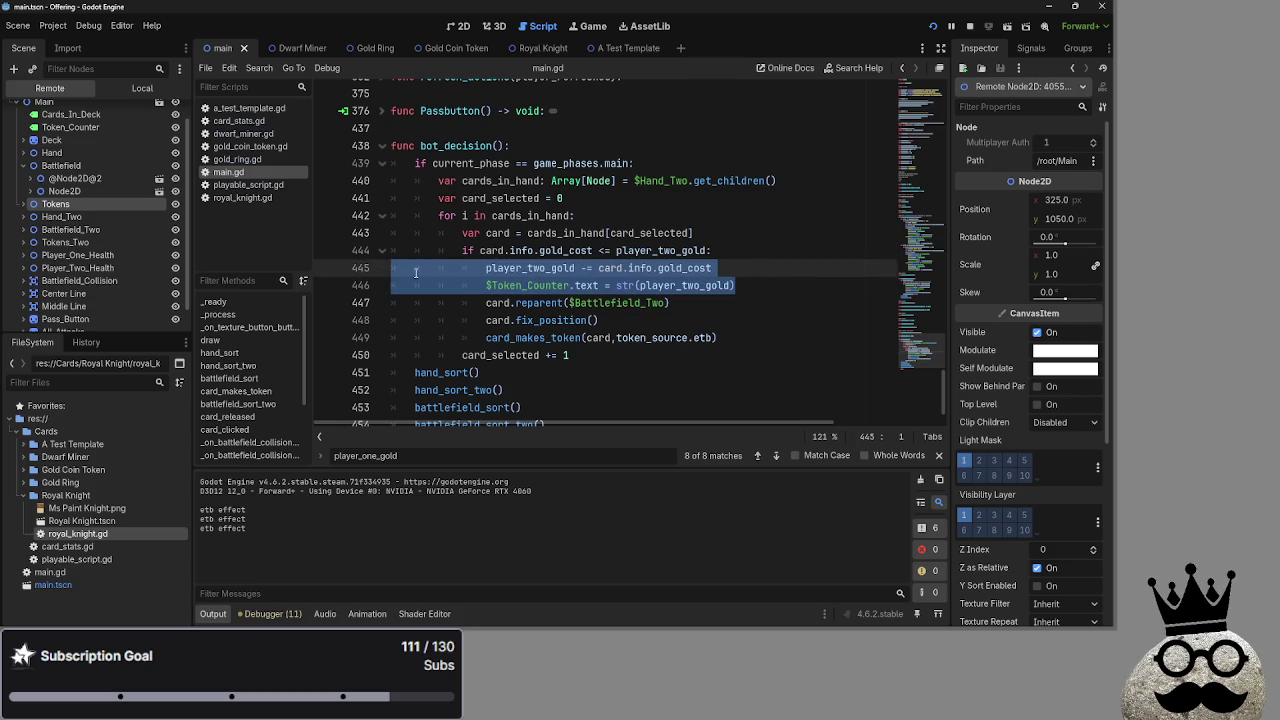
pyautogui.moveTo(736, 286)
pyautogui.mouseDown()
pyautogui.moveTo(480, 286)
pyautogui.moveTo(380, 267)
pyautogui.mouseUp()
pyautogui.moveTo(805, 286)
pyautogui.mouseDown()
pyautogui.moveTo(470, 268)
pyautogui.moveTo(486, 268)
pyautogui.mouseUp()
pyautogui.doubleClick(697, 287)
pyautogui.click(762, 286)
pyautogui.moveTo(455, 268); pyautogui.dragTo(390, 250)
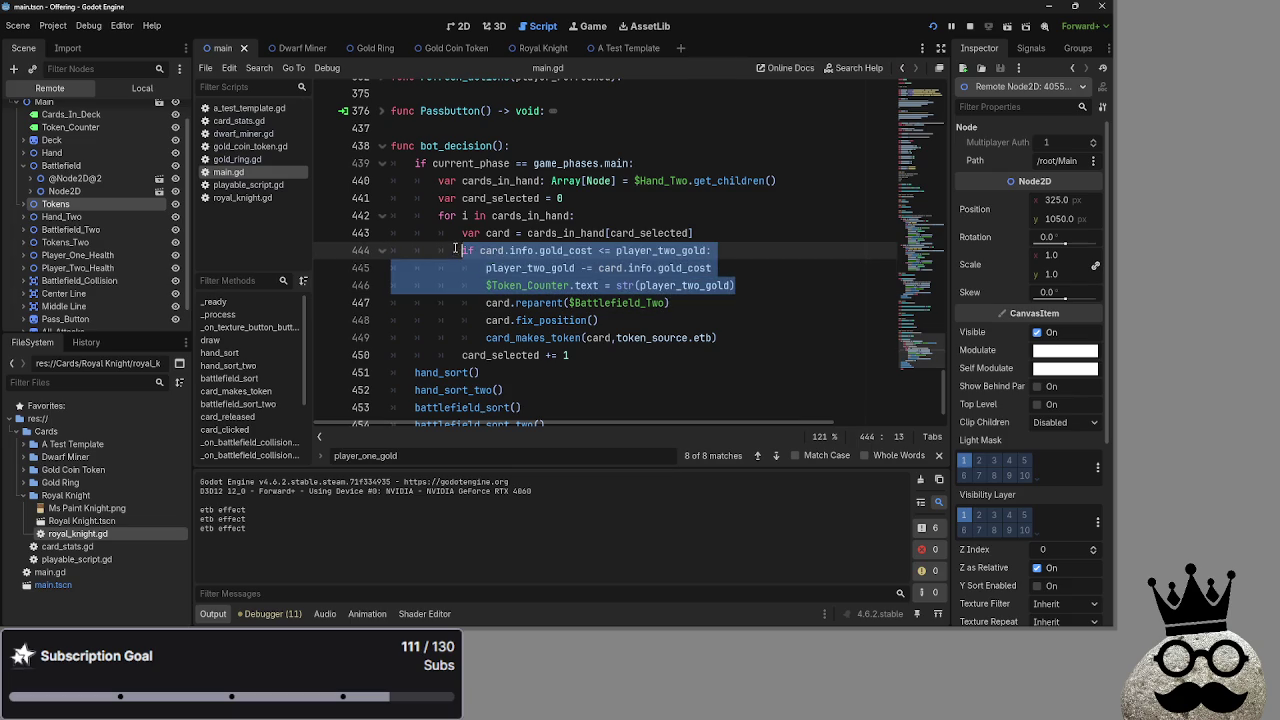
pyautogui.click(788, 285)
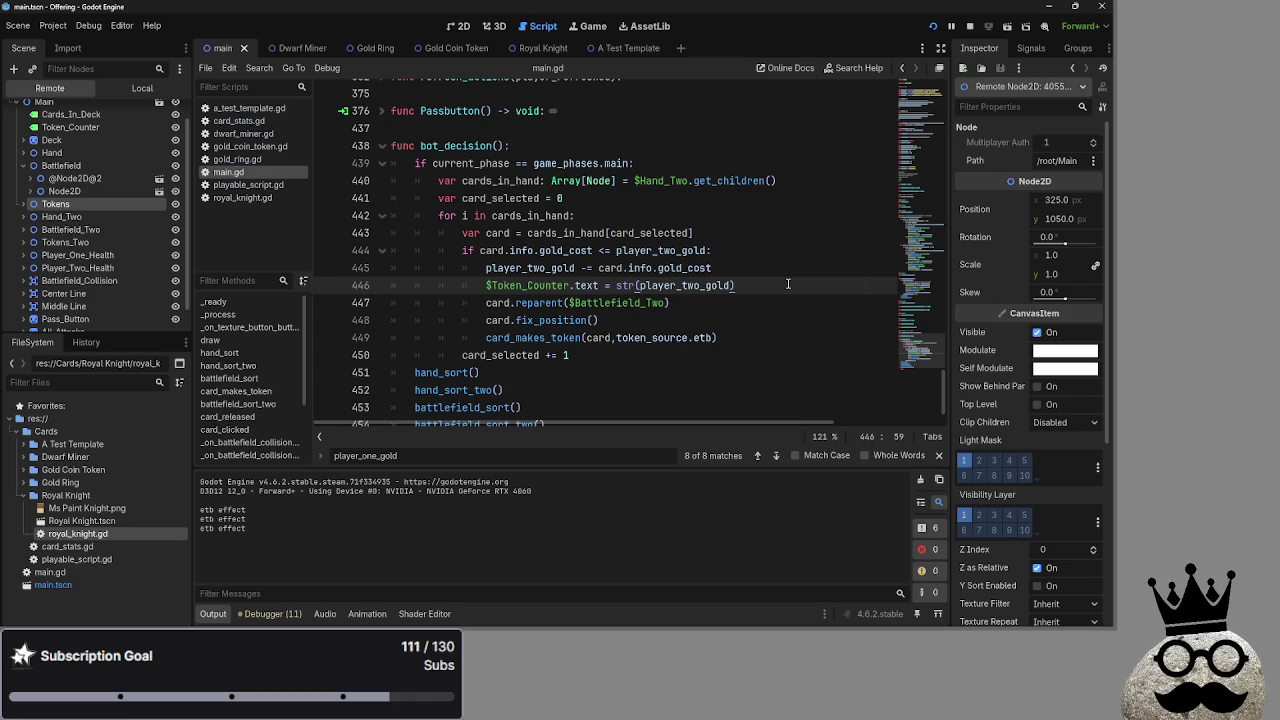
# Collapse and re-expand bot_decision, placing the caret on the line after pass
pyautogui.click(382, 147)
pyautogui.click(382, 147)
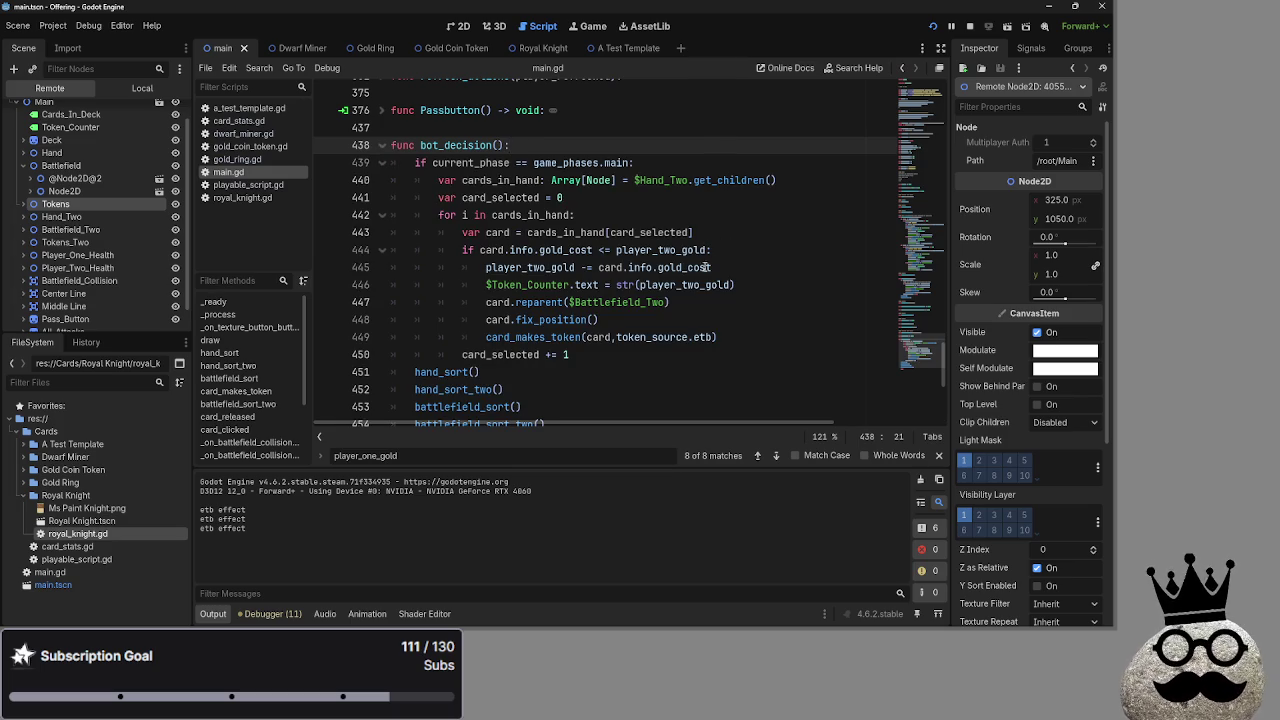
pyautogui.scroll(5, 700, 265)
pyautogui.scroll(-5, 685, 276)
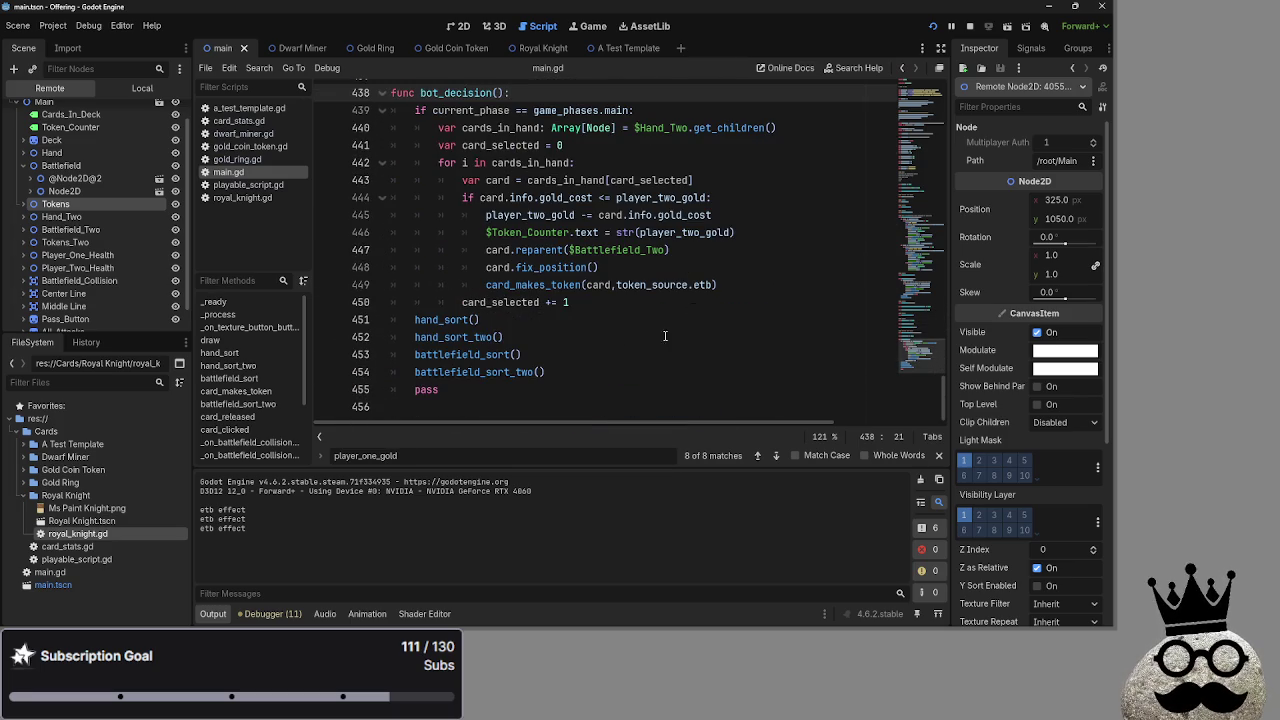
pyautogui.click(349, 407)
# Delete the pass line from bot_decision and scroll back to card_makes_token
pyautogui.moveTo(349, 407); pyautogui.dragTo(349, 392)
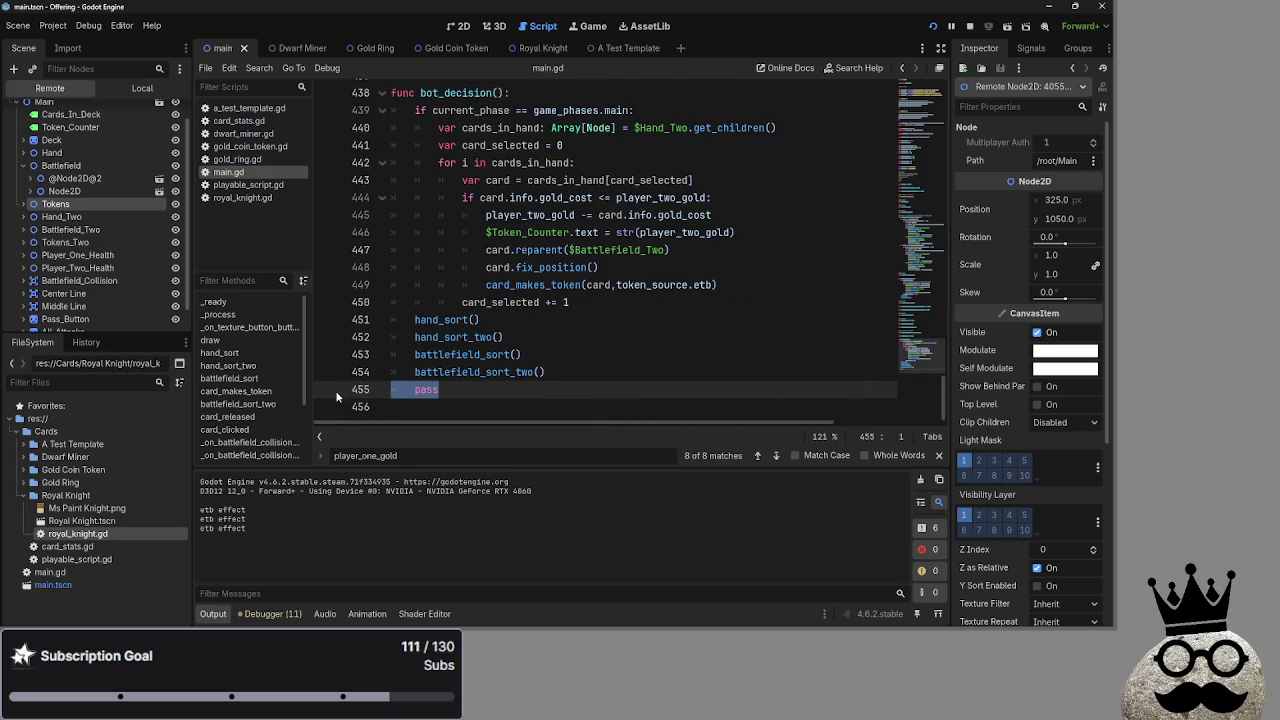
pyautogui.press('BackSpace')
pyautogui.press('BackSpace')
pyautogui.scroll(1, 641, 373)
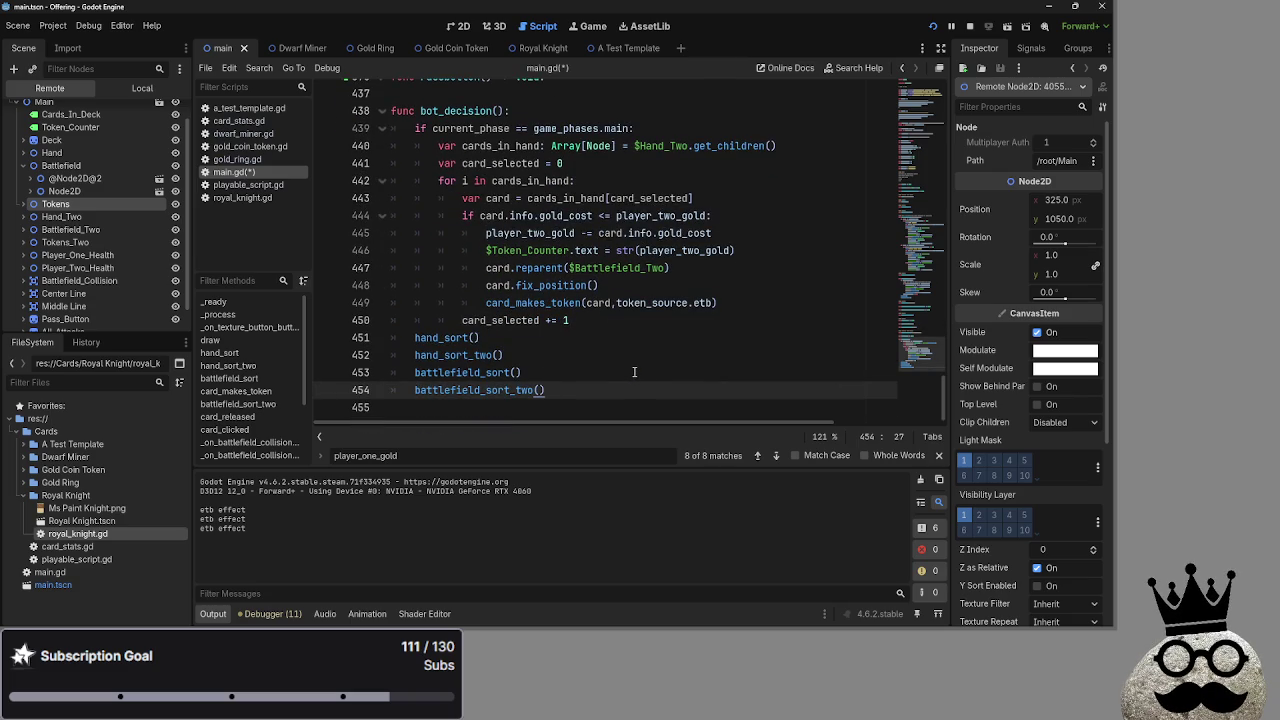
pyautogui.scroll(20, 634, 372)
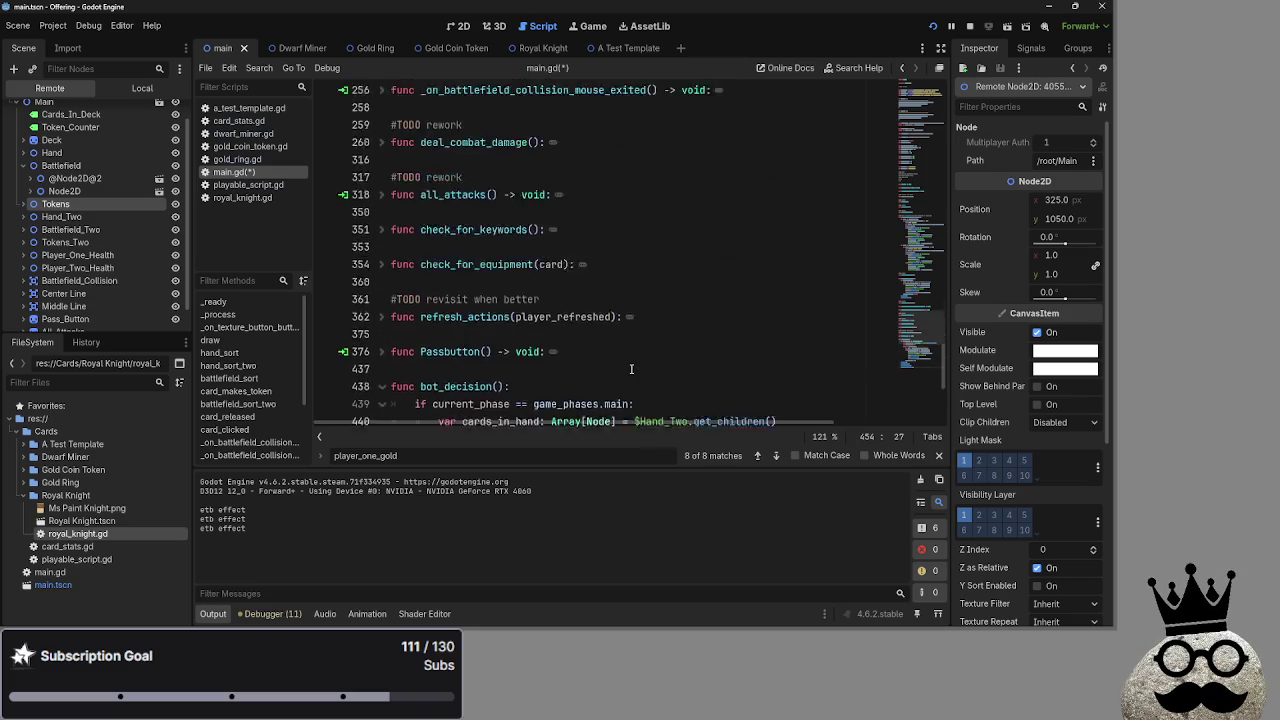
pyautogui.scroll(5, 632, 367)
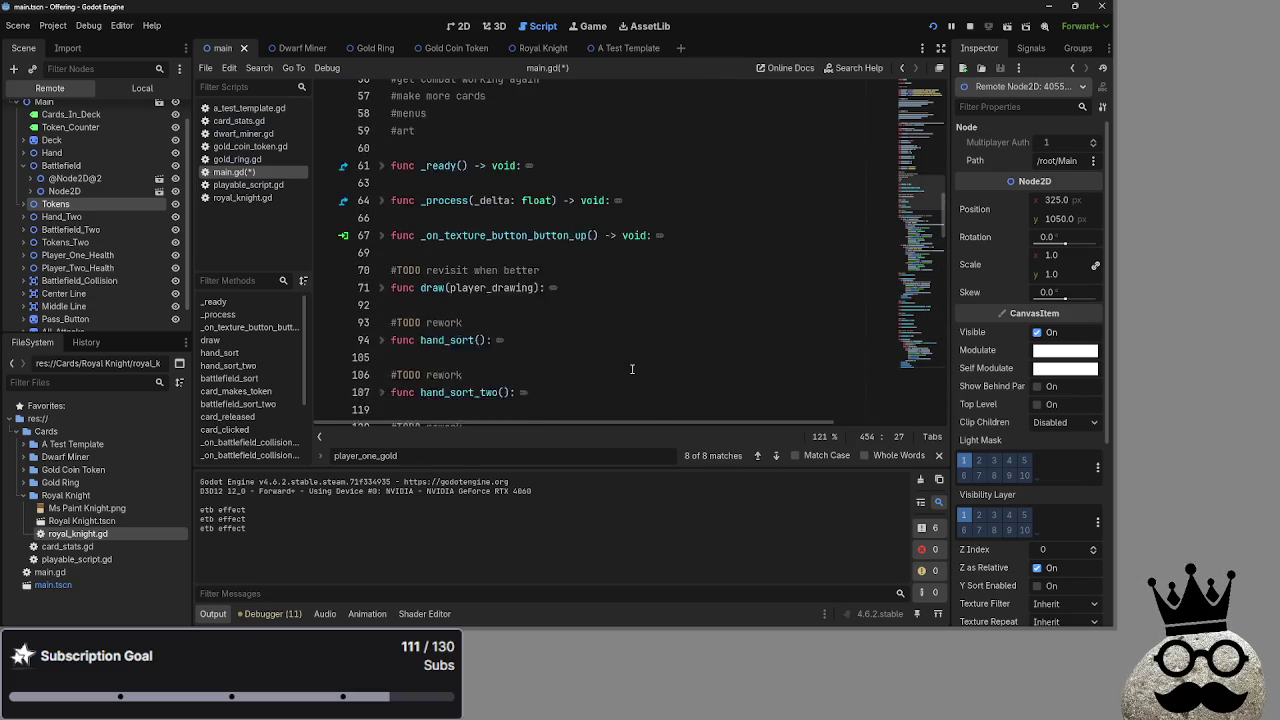
pyautogui.scroll(-6, 632, 369)
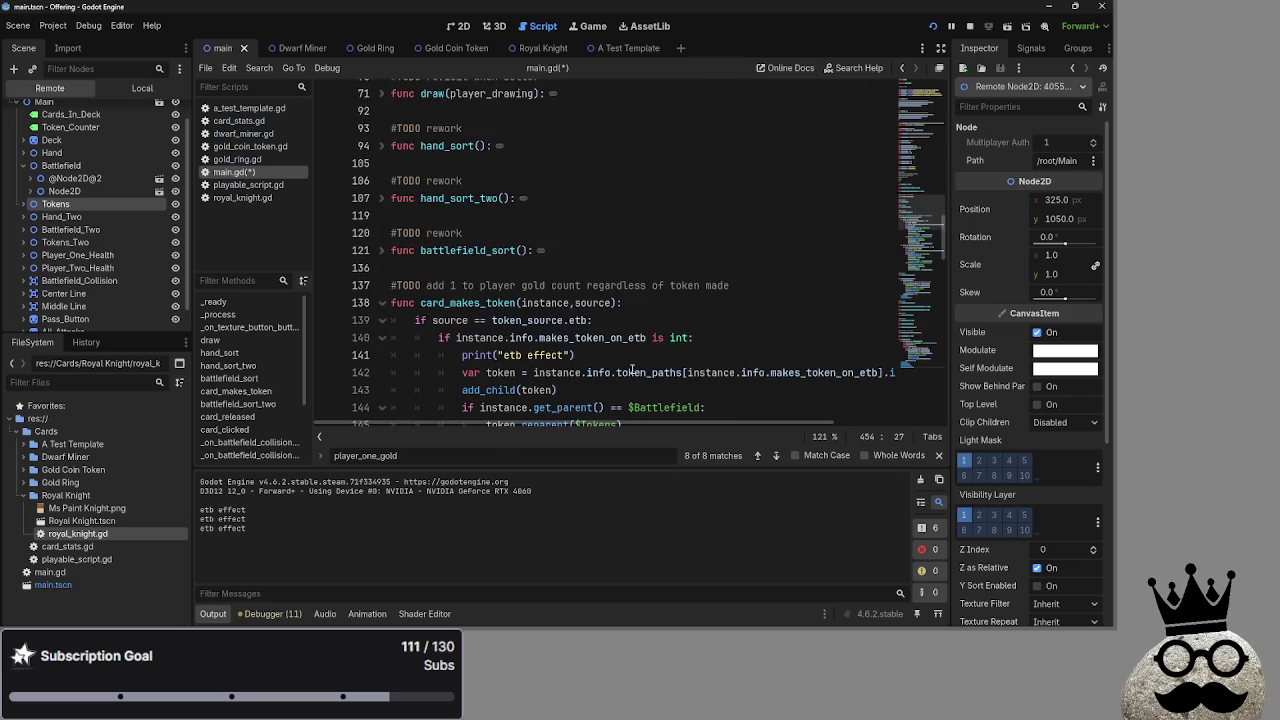
pyautogui.scroll(-5, 395, 232)
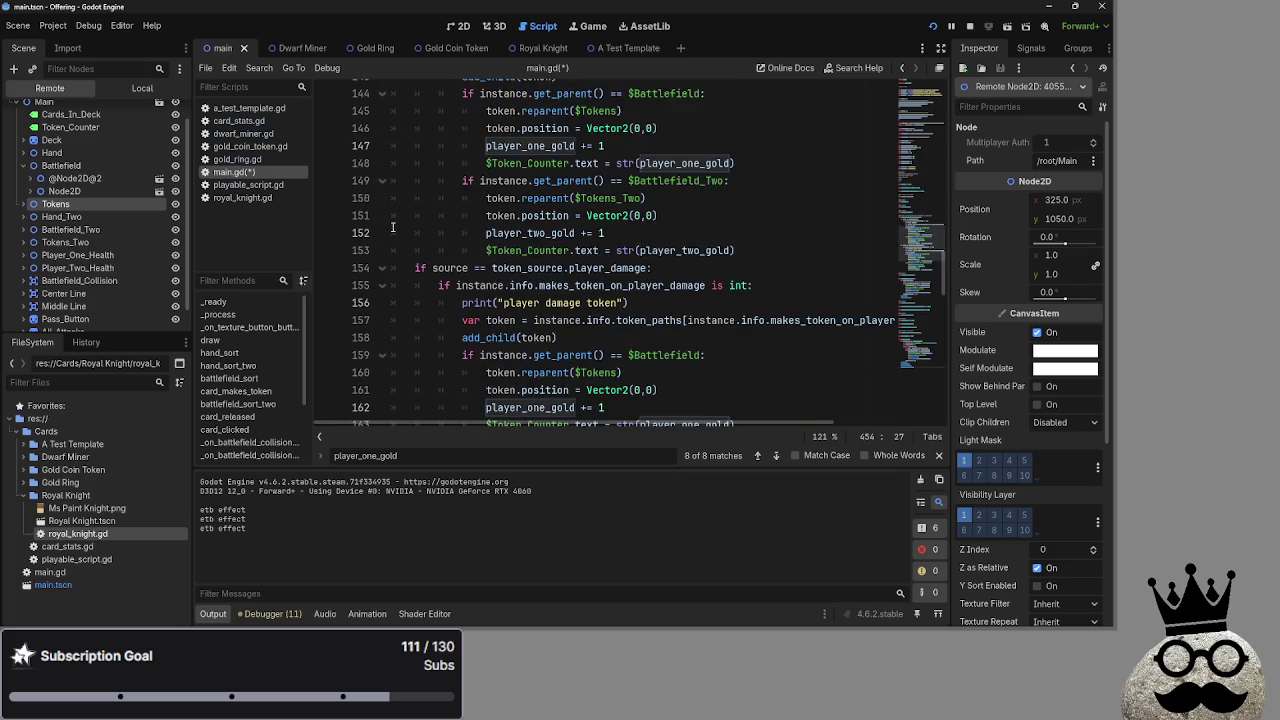
pyautogui.scroll(-1, 393, 227)
pyautogui.scroll(12, 466, 305)
pyautogui.scroll(-6, 466, 305)
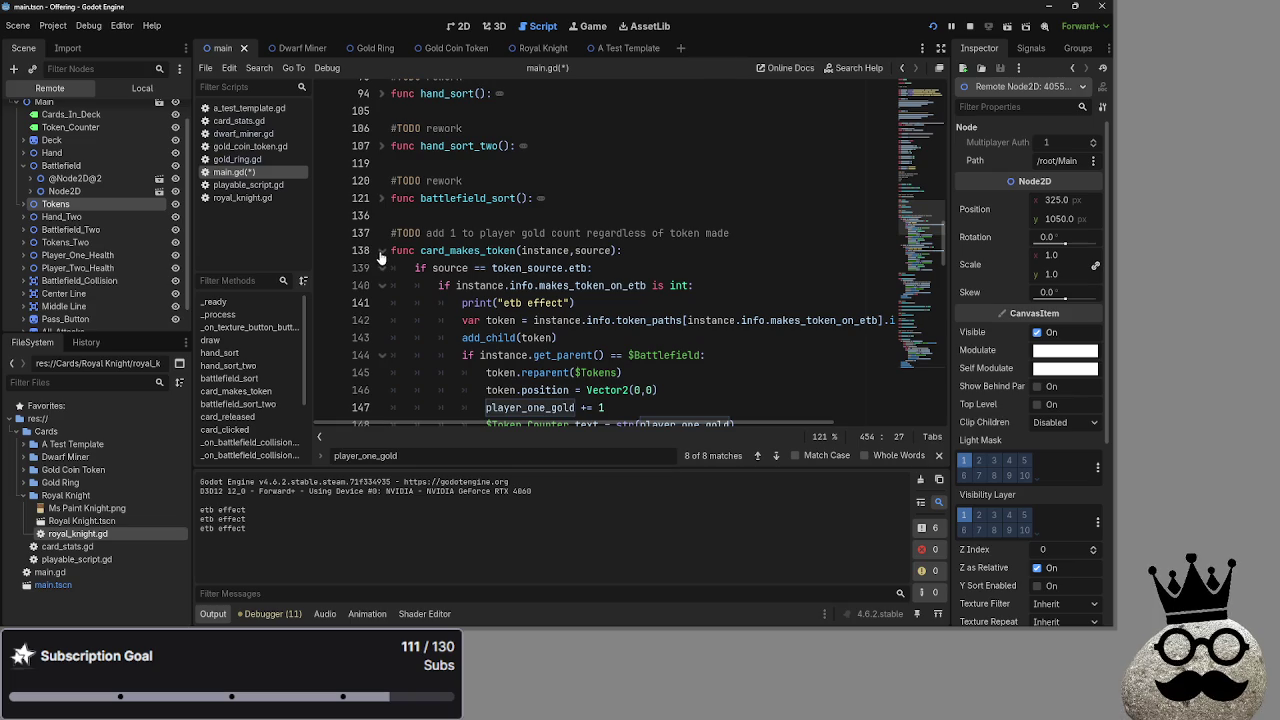
pyautogui.scroll(-8, 380, 258)
pyautogui.scroll(4, 664, 283)
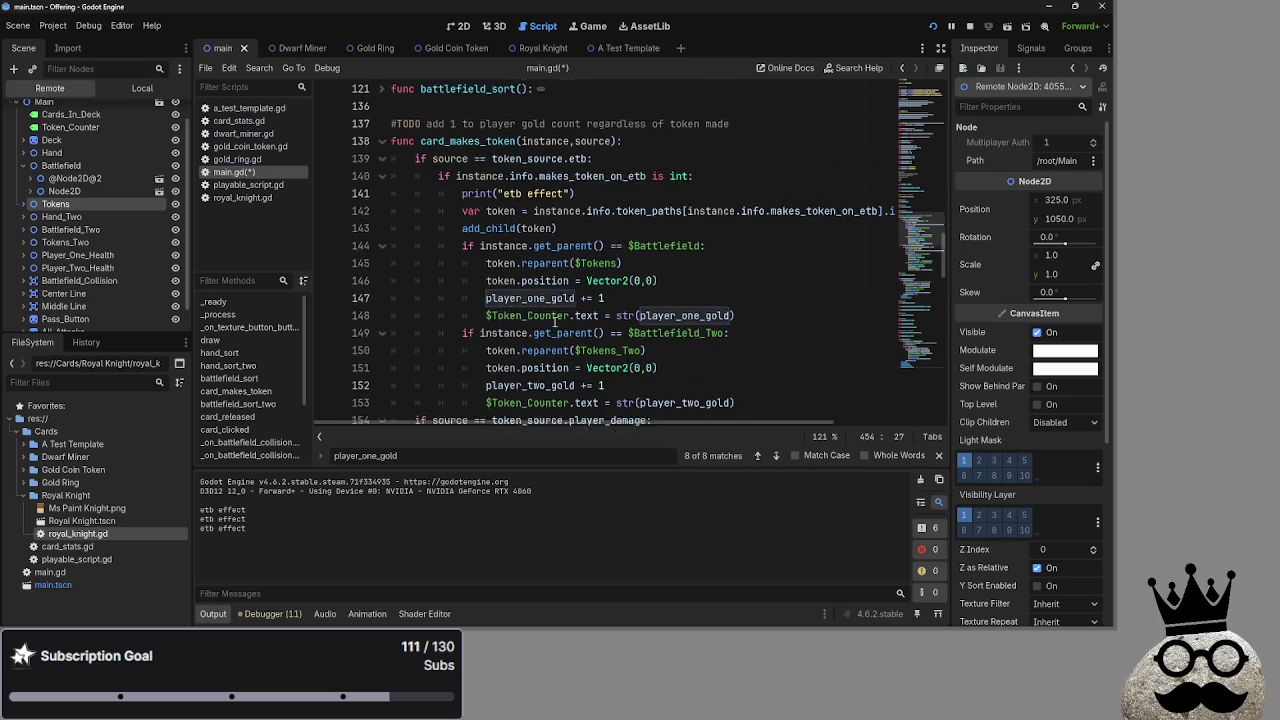
pyautogui.scroll(-4, 408, 198)
# Fold the player_damage token branch at line 154 and run the game with F5
pyautogui.click(382, 163)
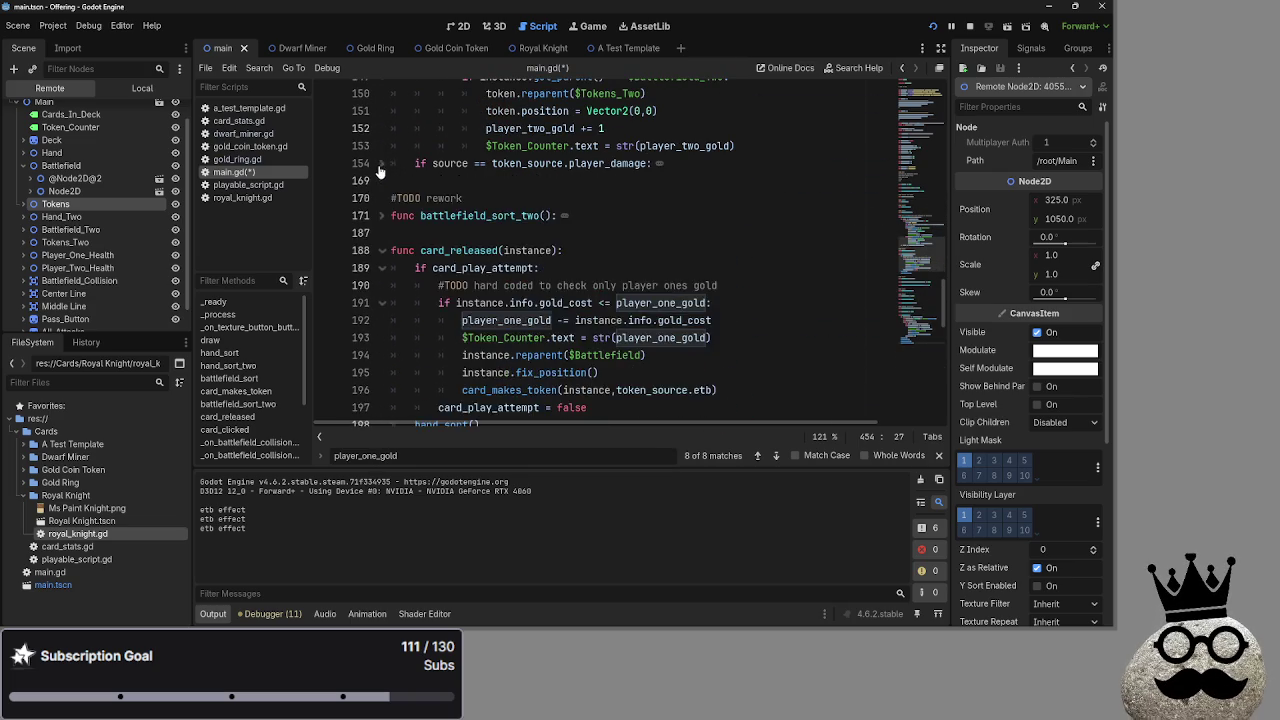
pyautogui.scroll(4, 382, 170)
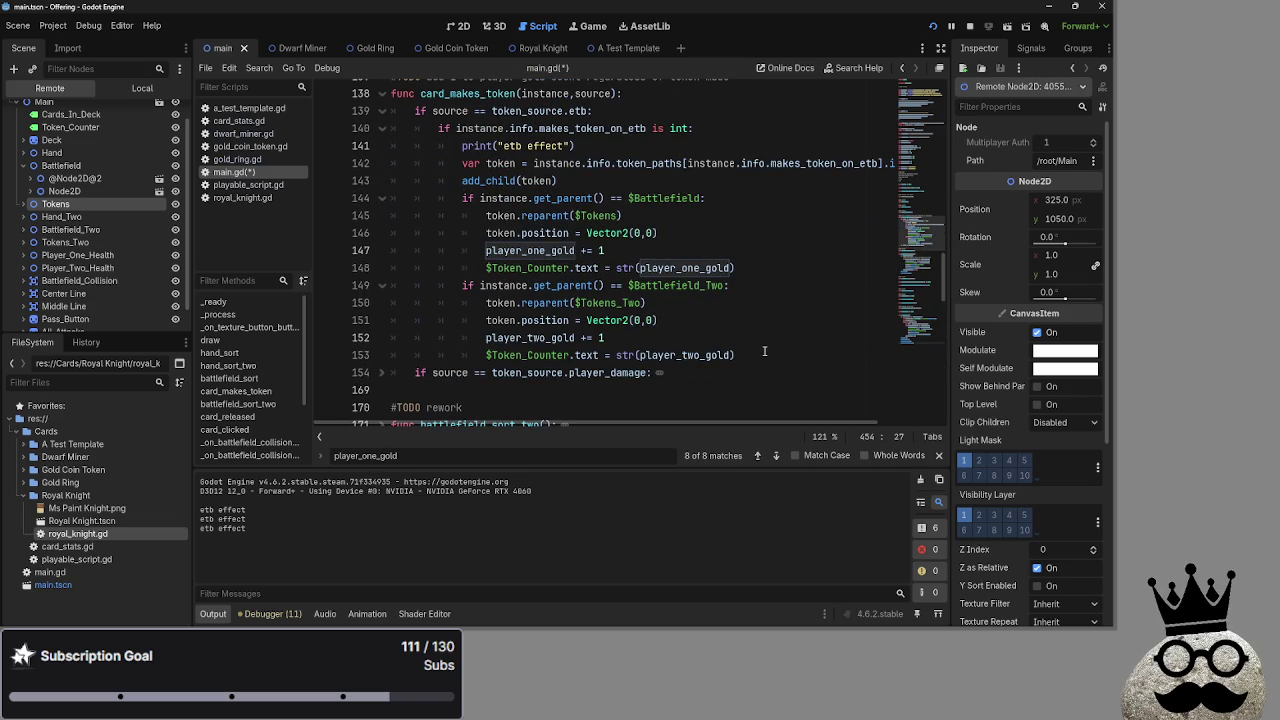
pyautogui.press('F5')
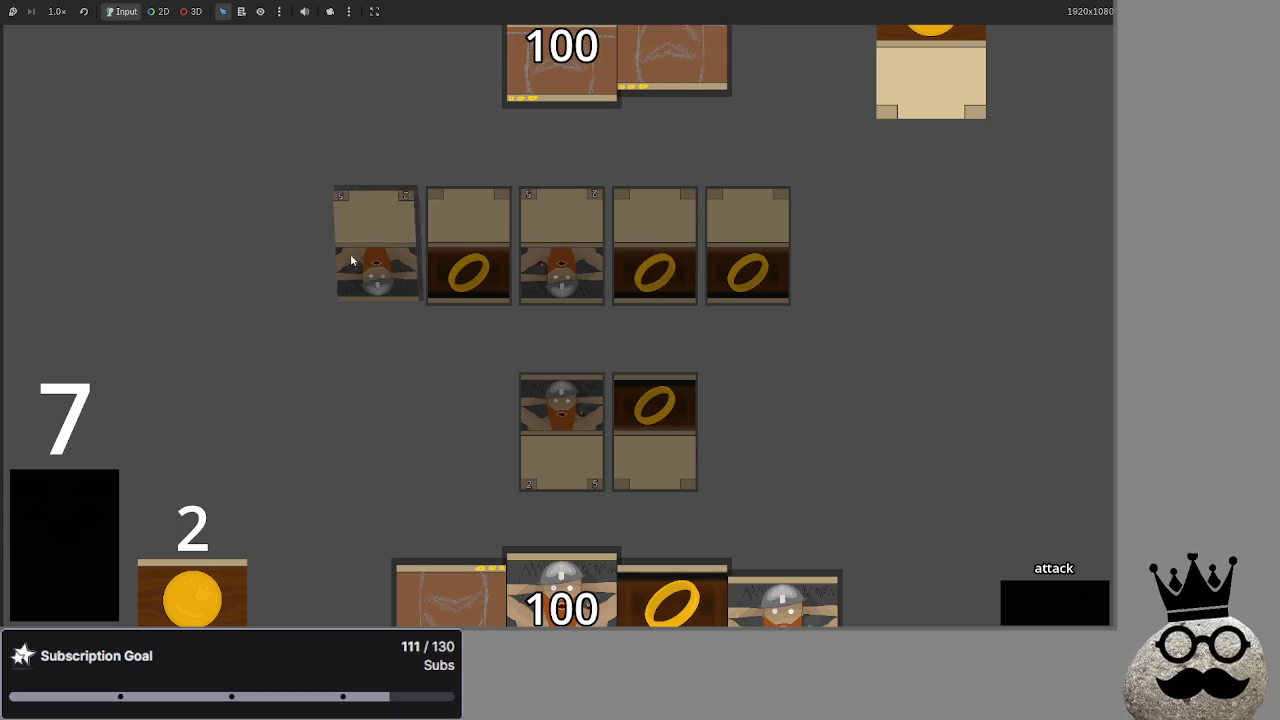
# Stop the game with F8, rerun and stop it again, then scroll to bot_decision
pyautogui.press('F8')
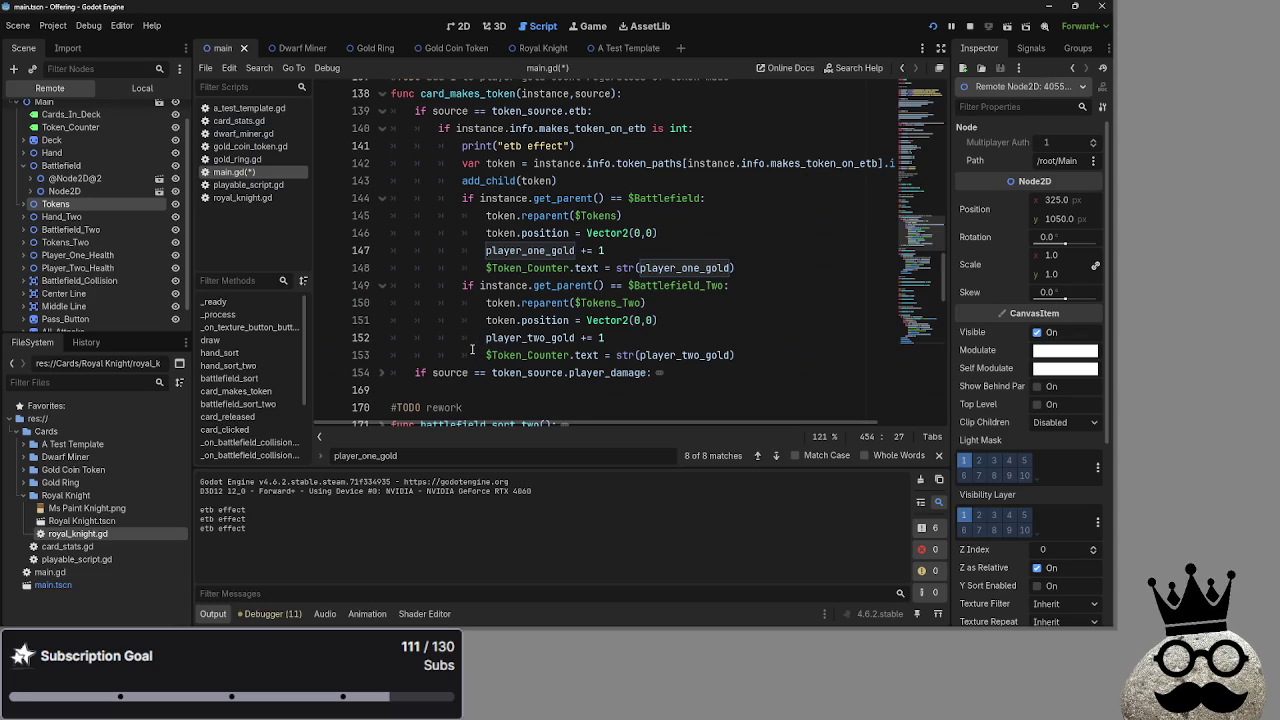
pyautogui.press('F5')
pyautogui.press('F8')
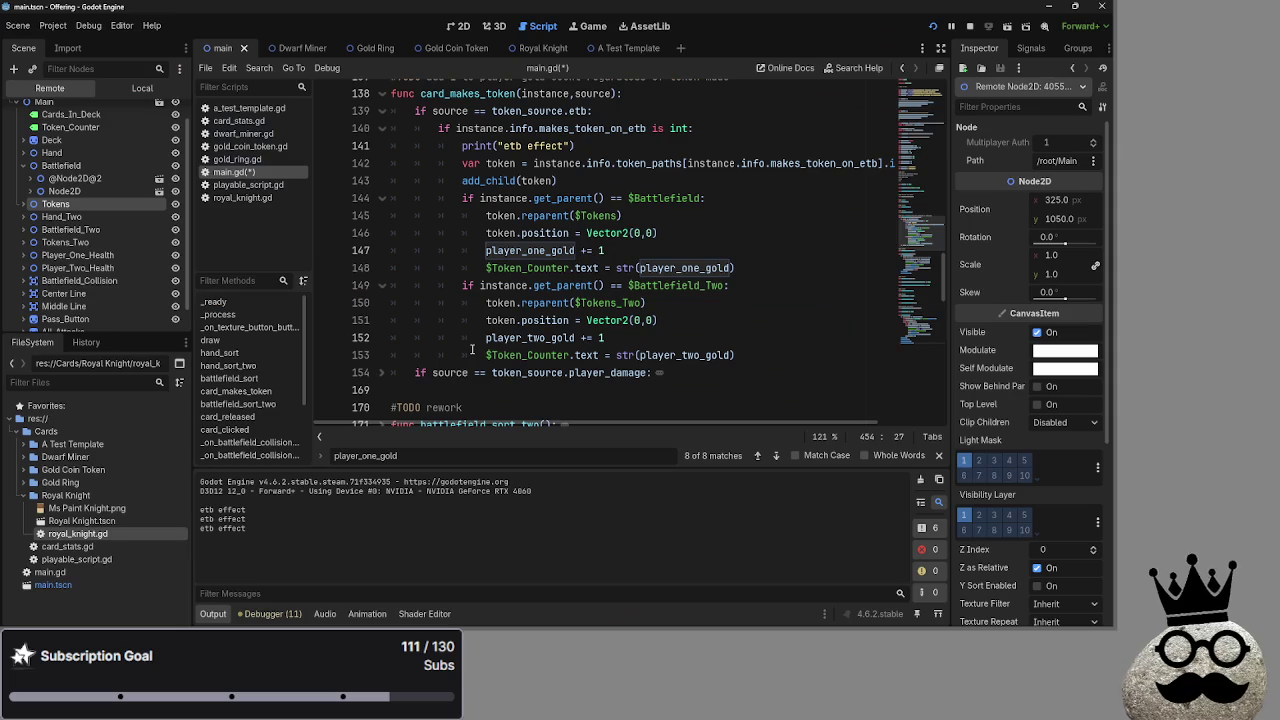
pyautogui.scroll(-20, 420, 250)
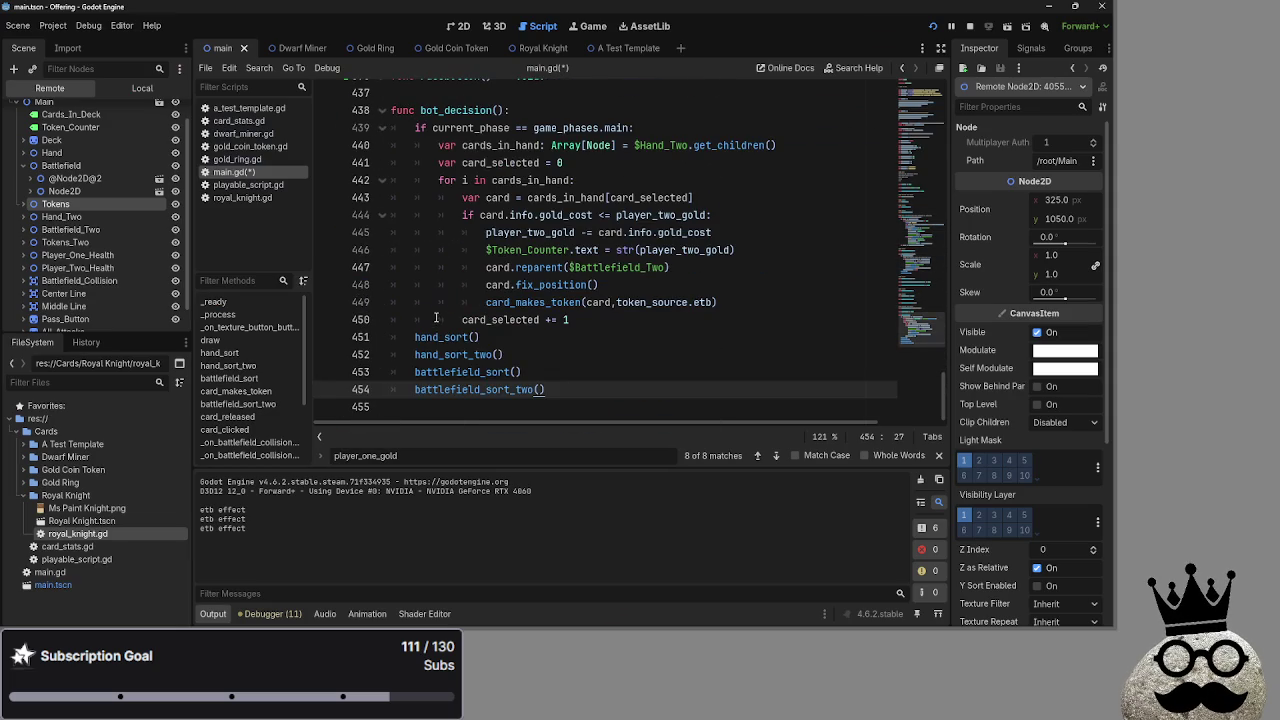
# Examine Token_Counter, player_two_gold, reparent and fix_position on lines 446–448
pyautogui.doubleClick(617, 267)
pyautogui.doubleClick(516, 250)
pyautogui.click(652, 232)
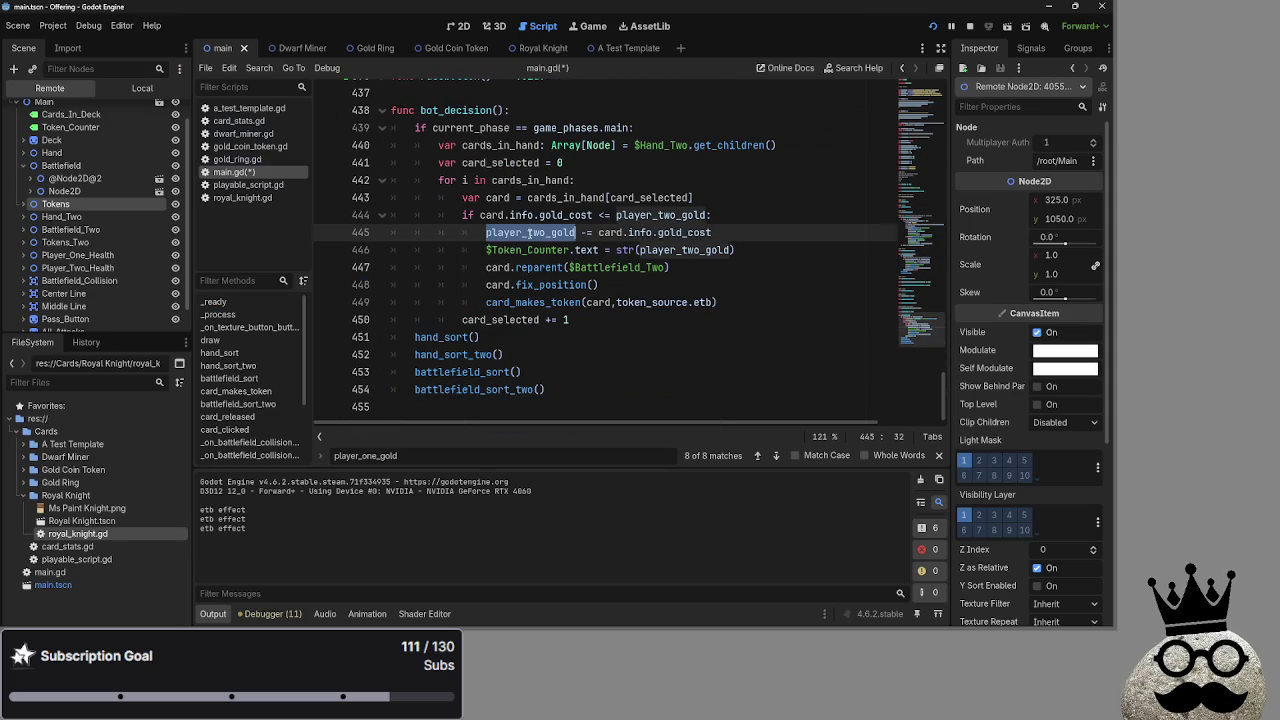
pyautogui.doubleClick(670, 250)
pyautogui.click(548, 215)
pyautogui.doubleClick(540, 267)
pyautogui.doubleClick(547, 285)
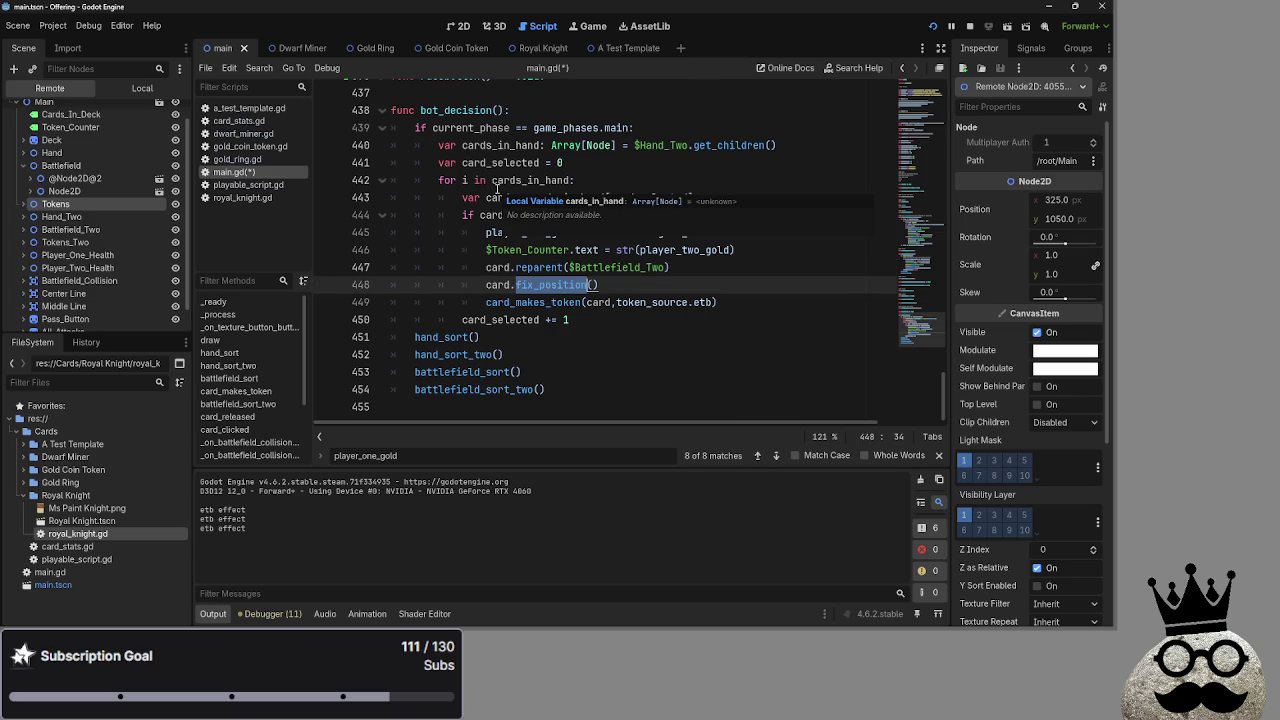
pyautogui.click(636, 177)
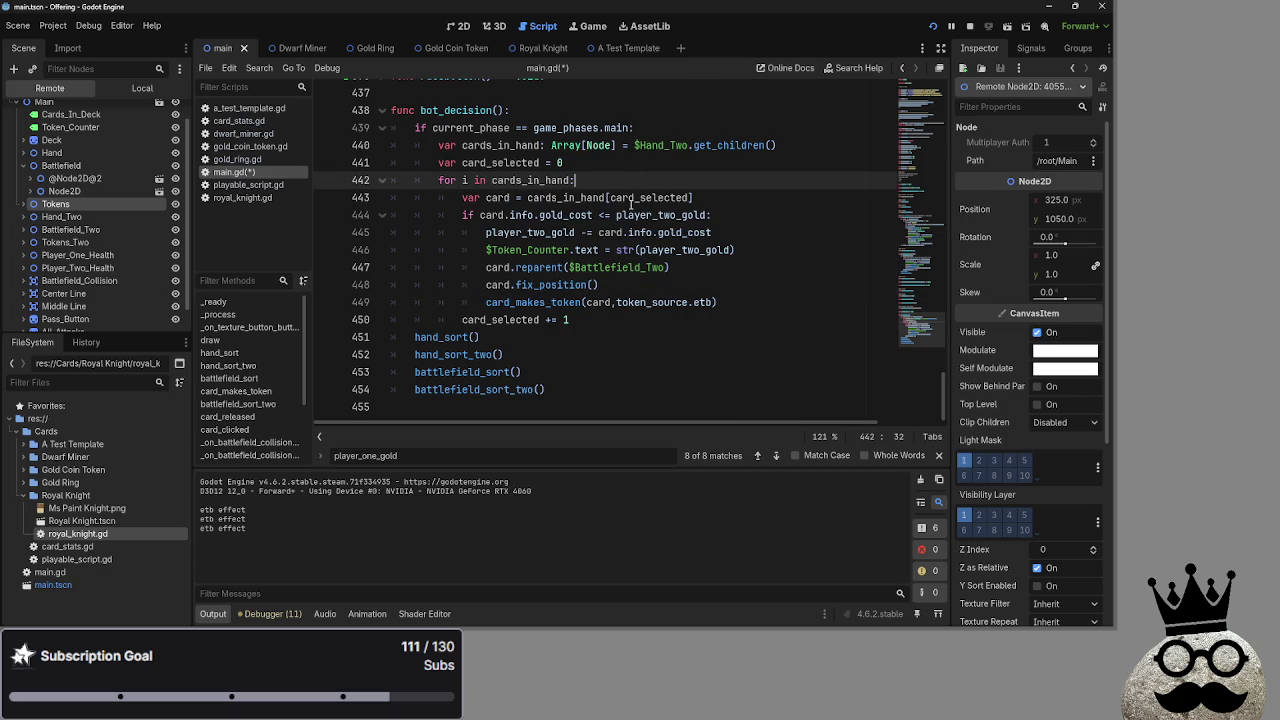
# Recheck player_two_gold on line 445 and the $Token_Counter and reparent references
pyautogui.doubleClick(511, 232)
pyautogui.doubleClick(543, 250)
pyautogui.click(665, 250)
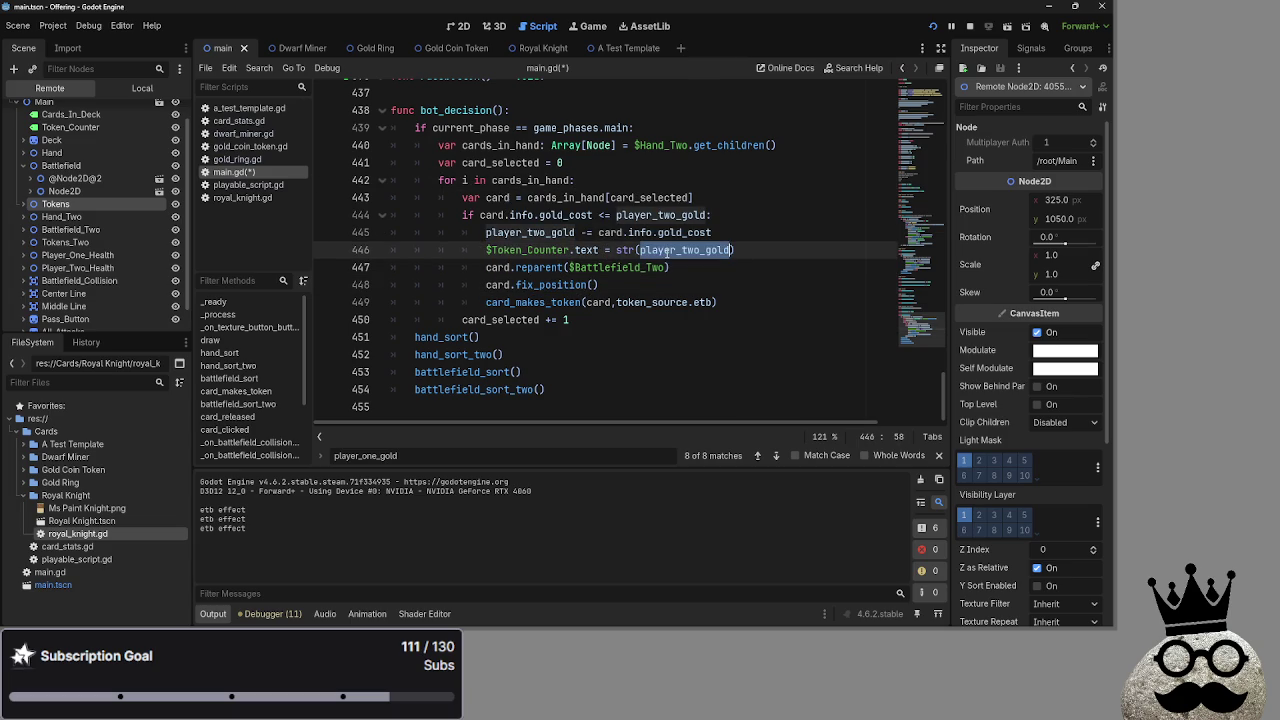
pyautogui.doubleClick(537, 267)
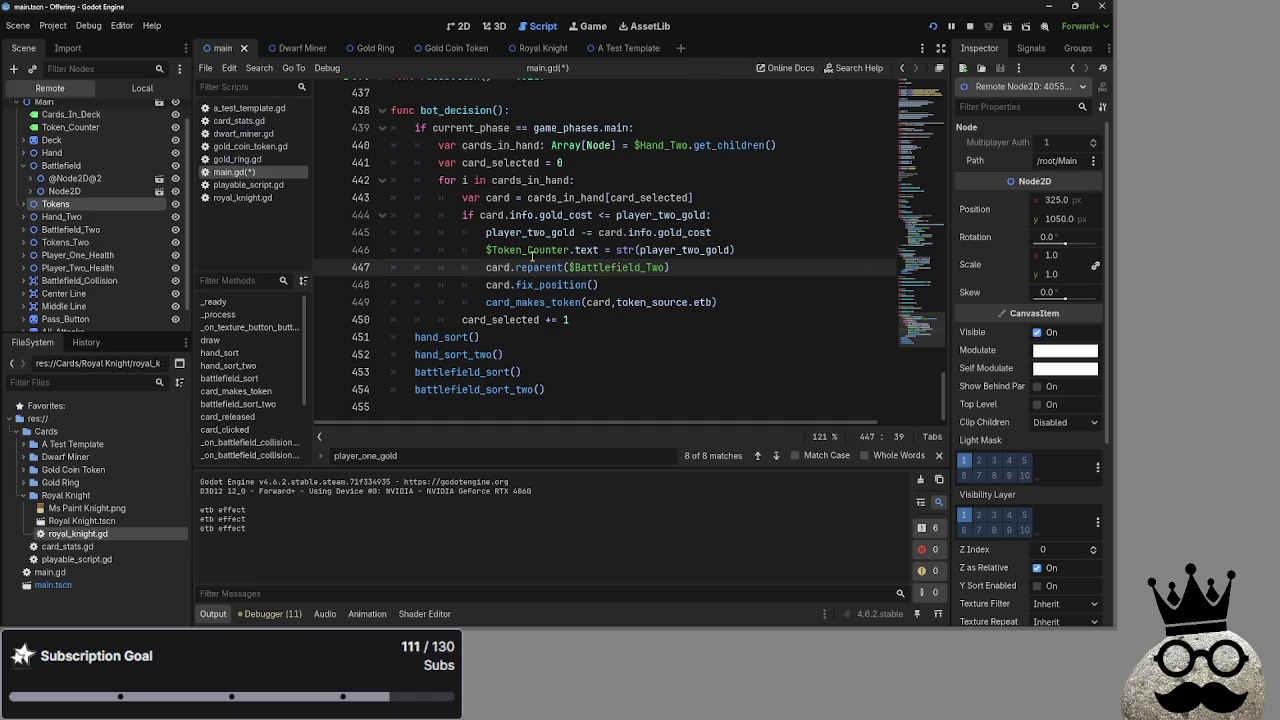
pyautogui.doubleClick(533, 250)
pyautogui.moveTo(676, 253)
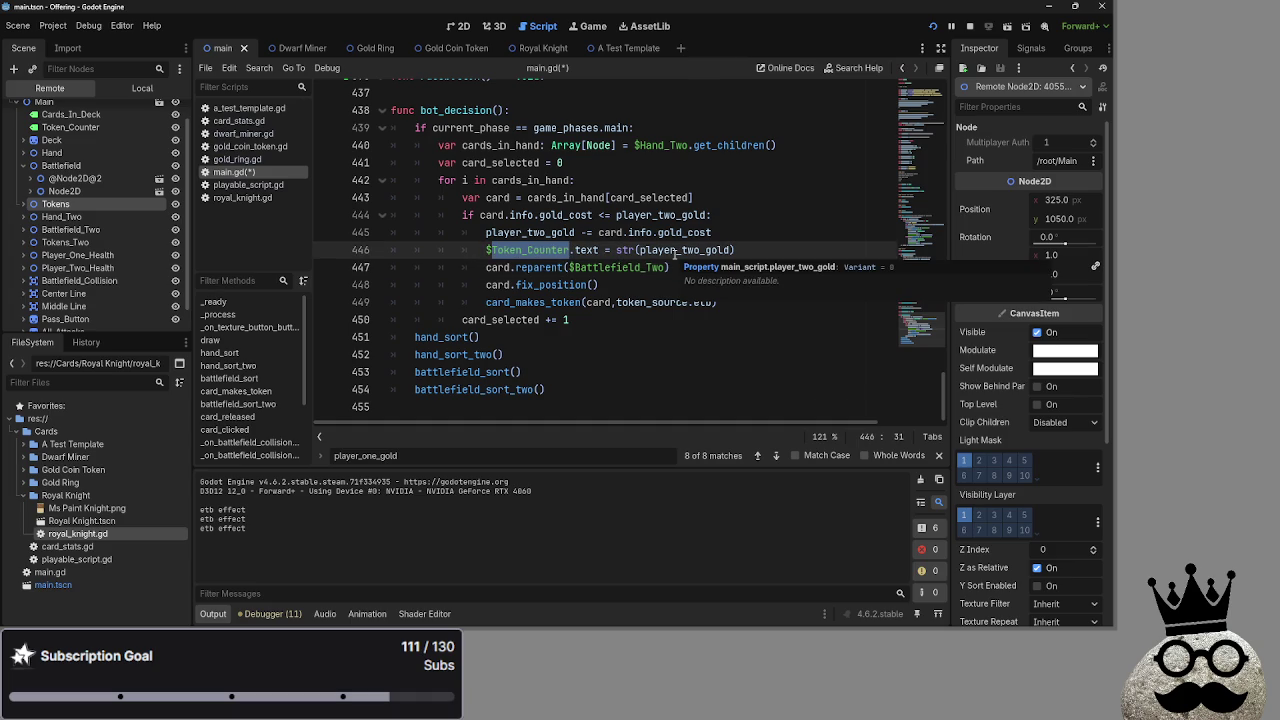
pyautogui.click(754, 252)
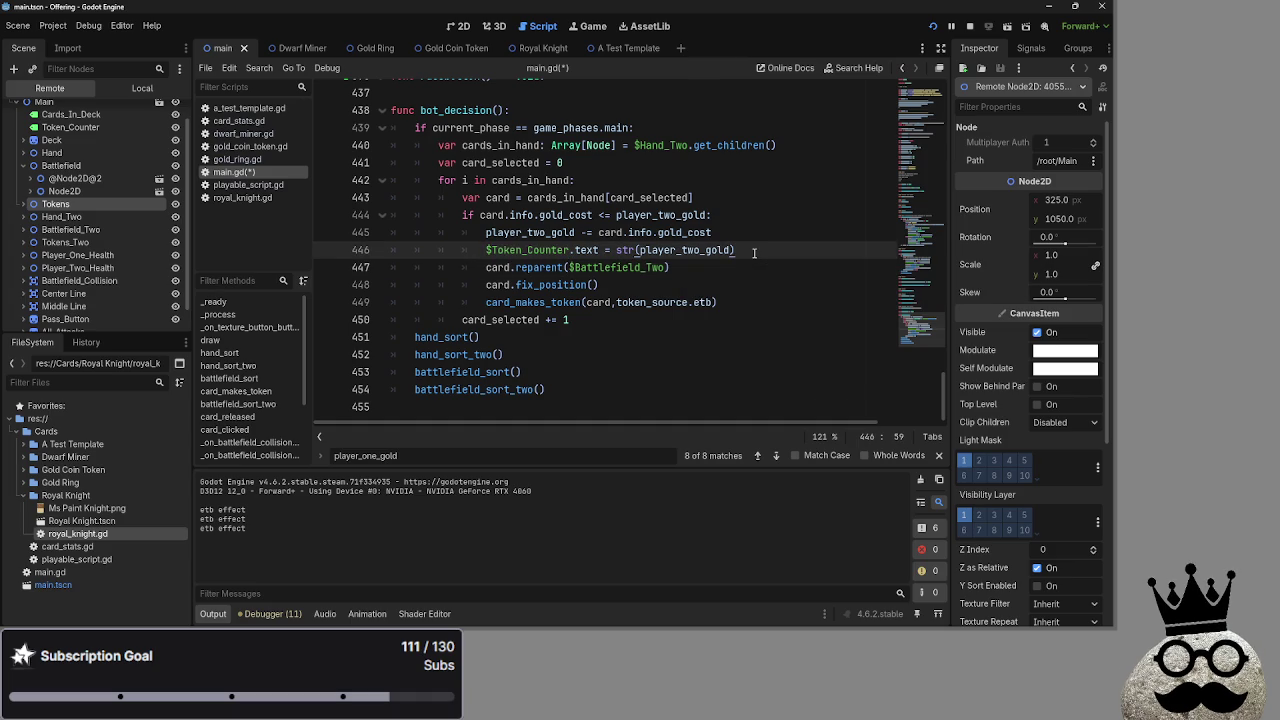
# Select all of line 446, which sets Token_Counter's text to player_two_gold
pyautogui.hotkey('shift', 'Home')
pyautogui.hotkey('shift', 'Home')
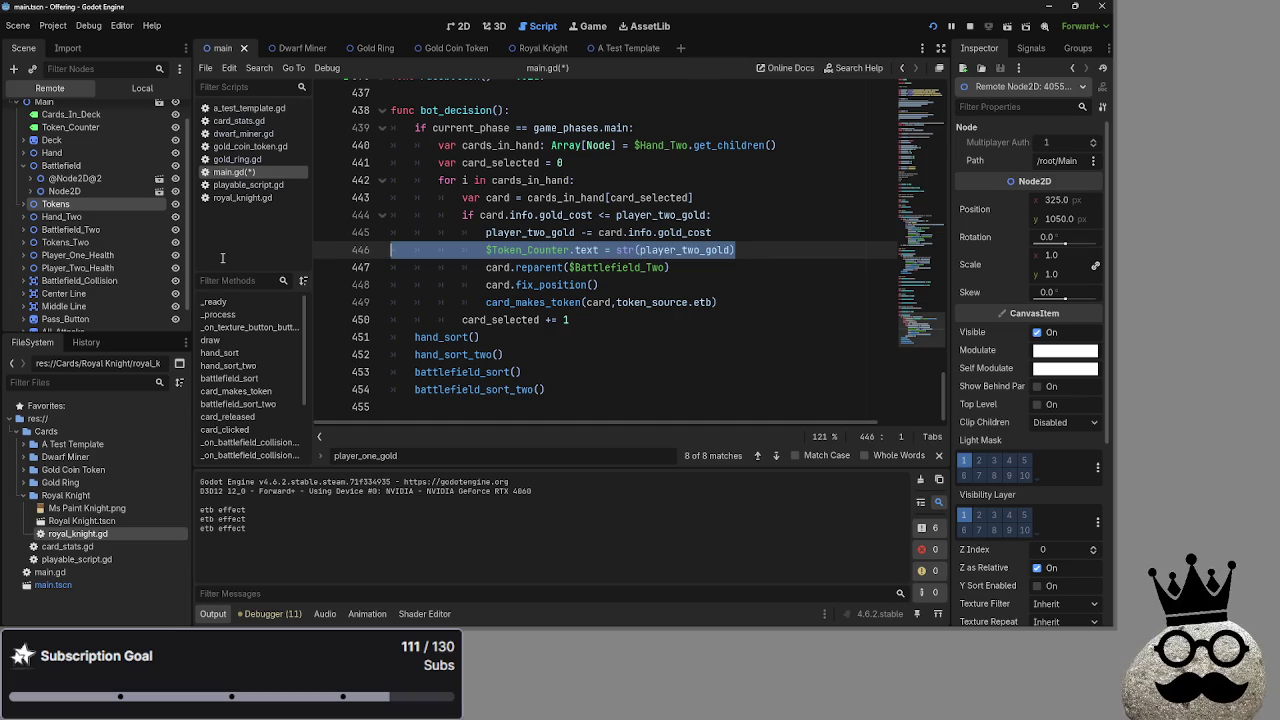
pyautogui.doubleClick(493, 250)
pyautogui.moveTo(736, 250); pyautogui.dragTo(355, 250)
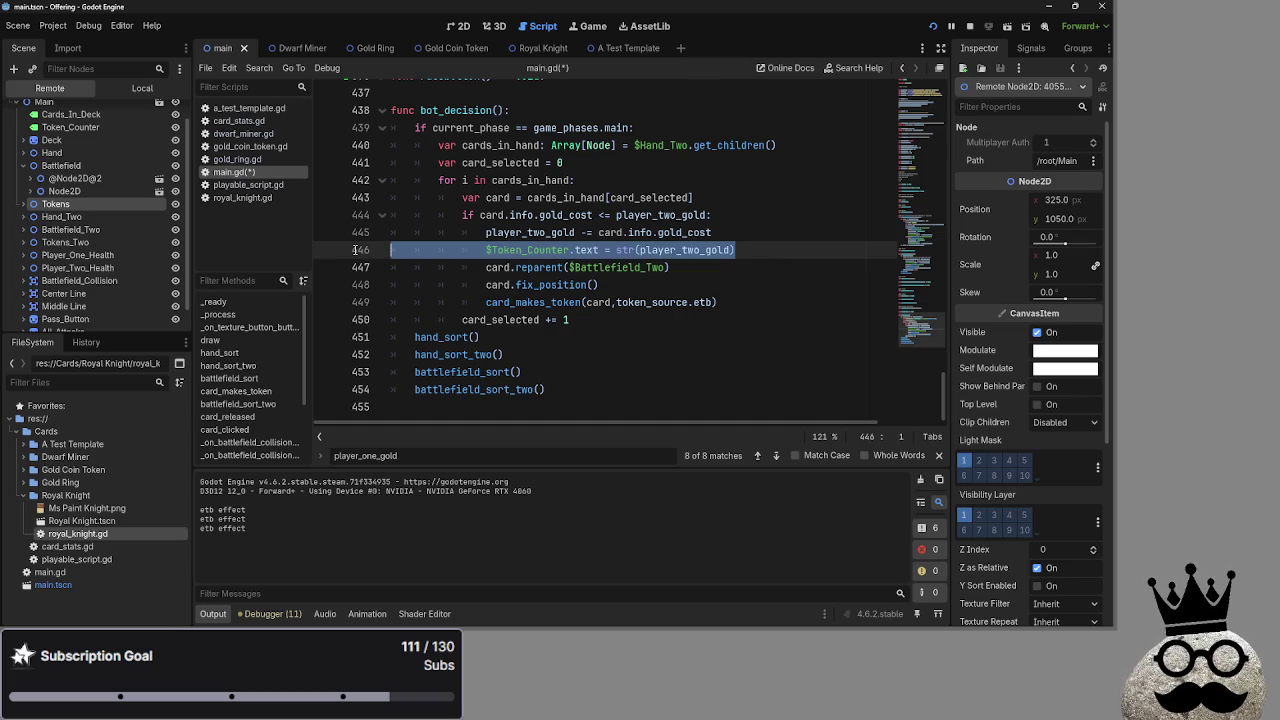
pyautogui.scroll(1, 110, 223)
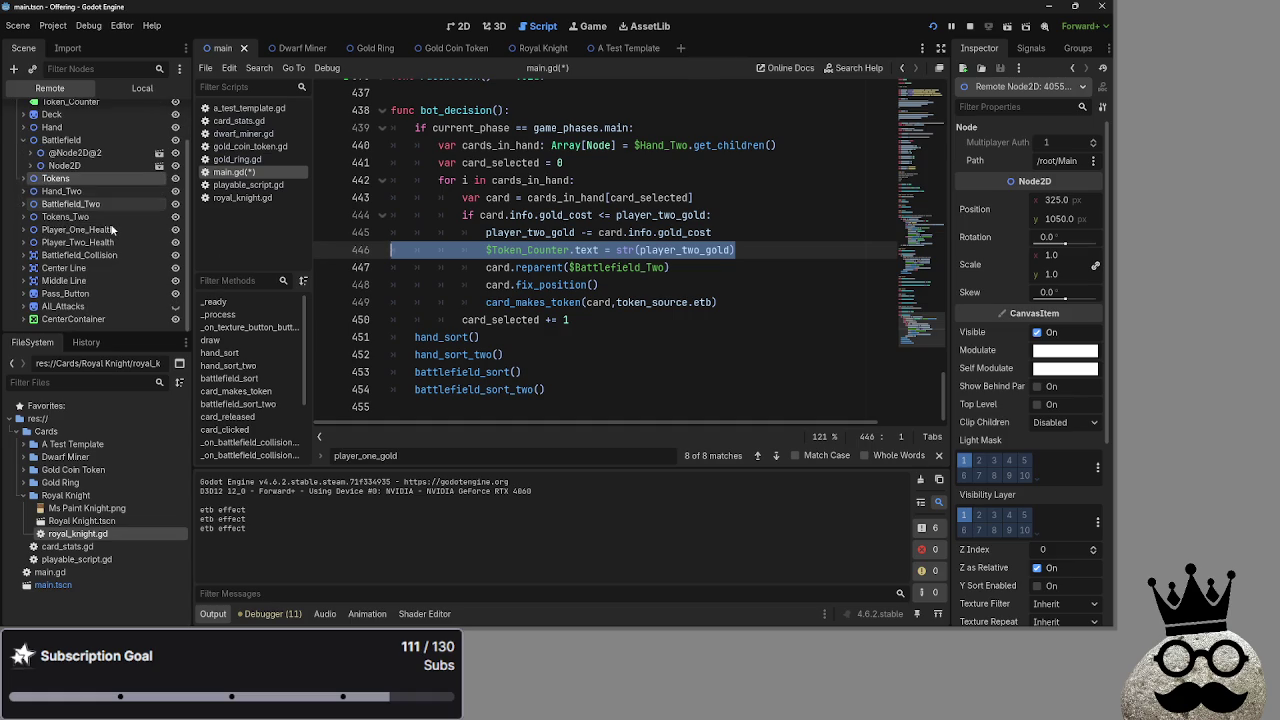
pyautogui.scroll(-1, 110, 223)
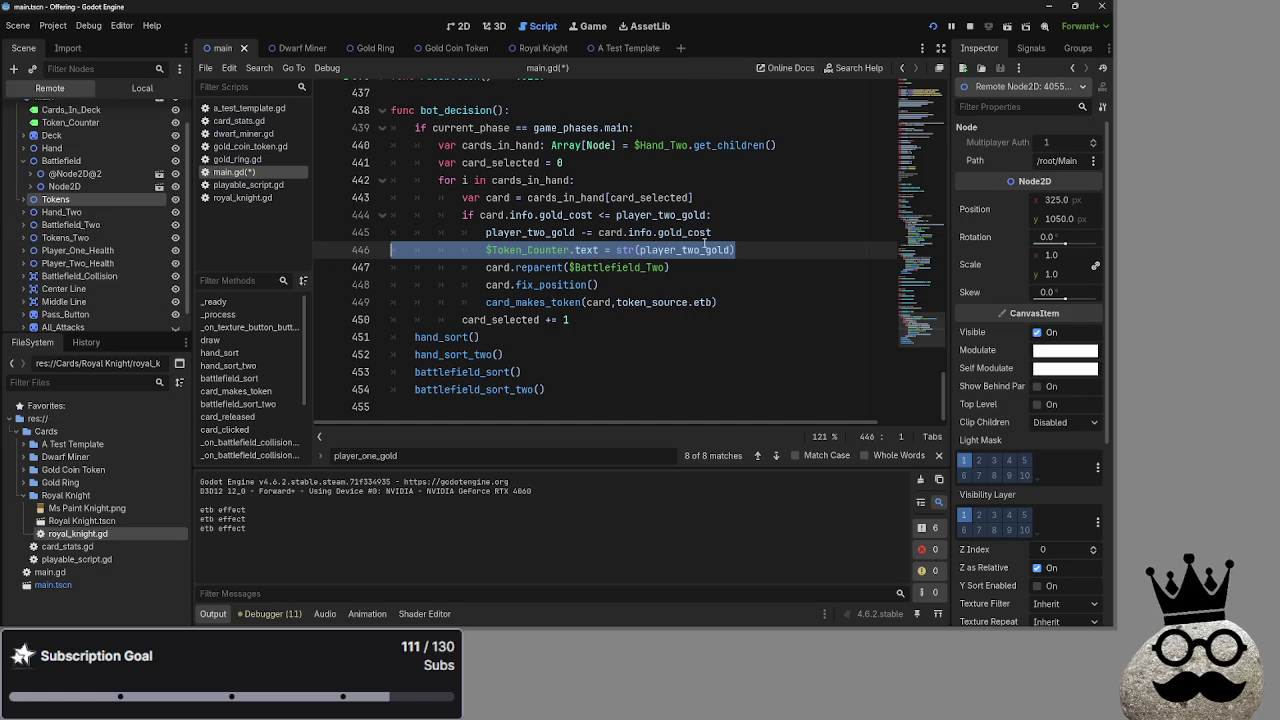
# Delete the '$Token_Counter.text = str(player_two_gold)' line from bot_decision's card loop
pyautogui.tripleClick(760, 254)
pyautogui.press('BackSpace')
pyautogui.press('BackSpace')
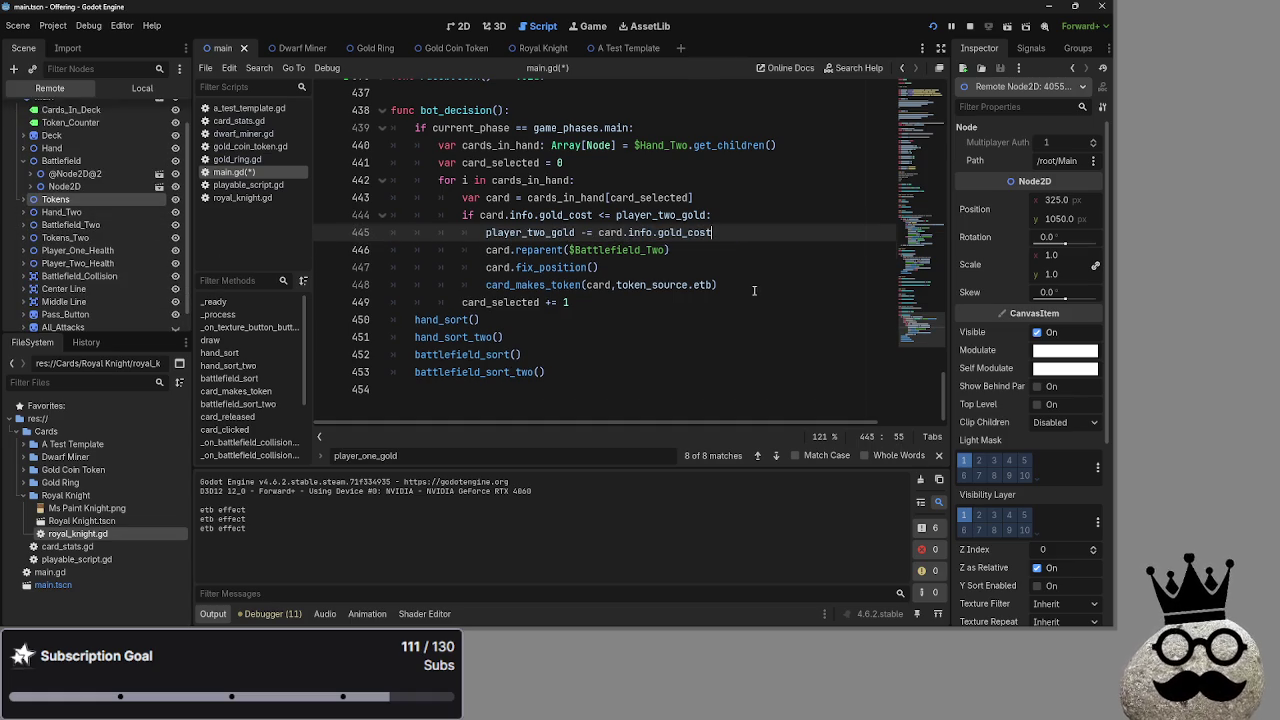
pyautogui.click(545, 239)
pyautogui.click(562, 250)
pyautogui.click(550, 268)
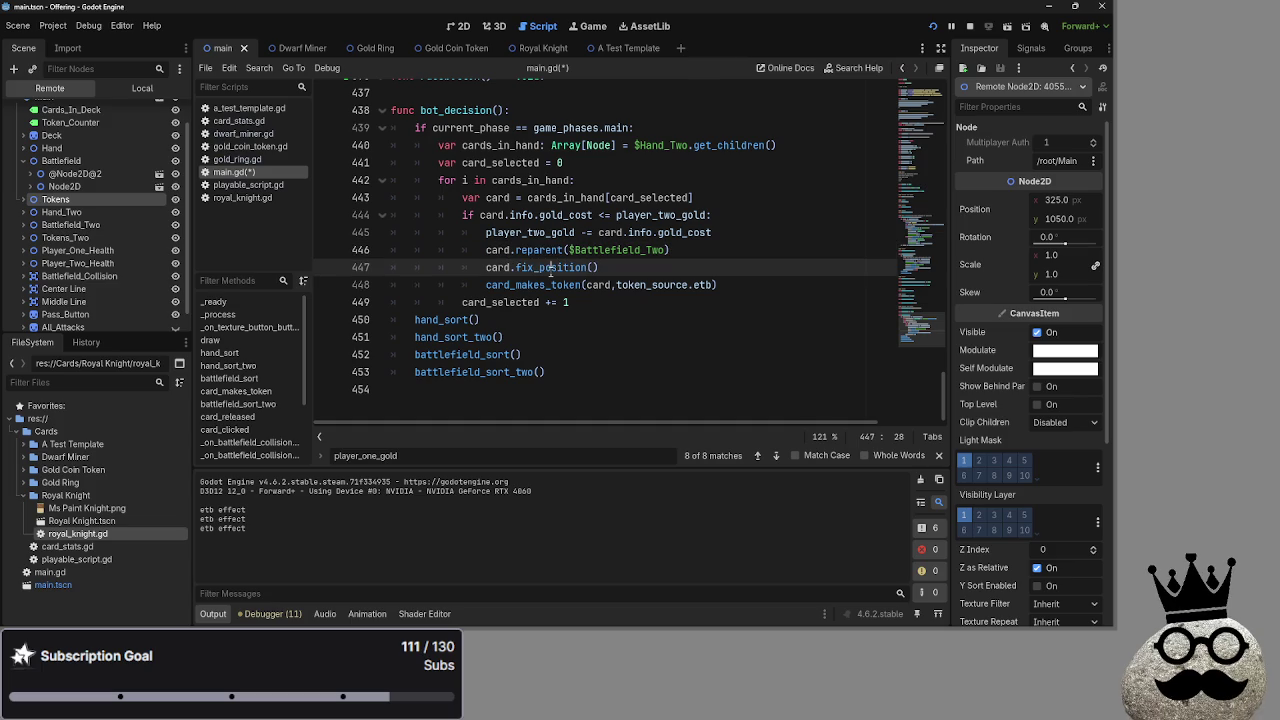
# Select the whole bot_decision function to review it, then clear the selection
pyautogui.moveTo(572, 372)
pyautogui.mouseDown()
pyautogui.moveTo(630, 126)
pyautogui.moveTo(362, 112)
pyautogui.mouseUp()
pyautogui.click(601, 127)
pyautogui.click(602, 115)
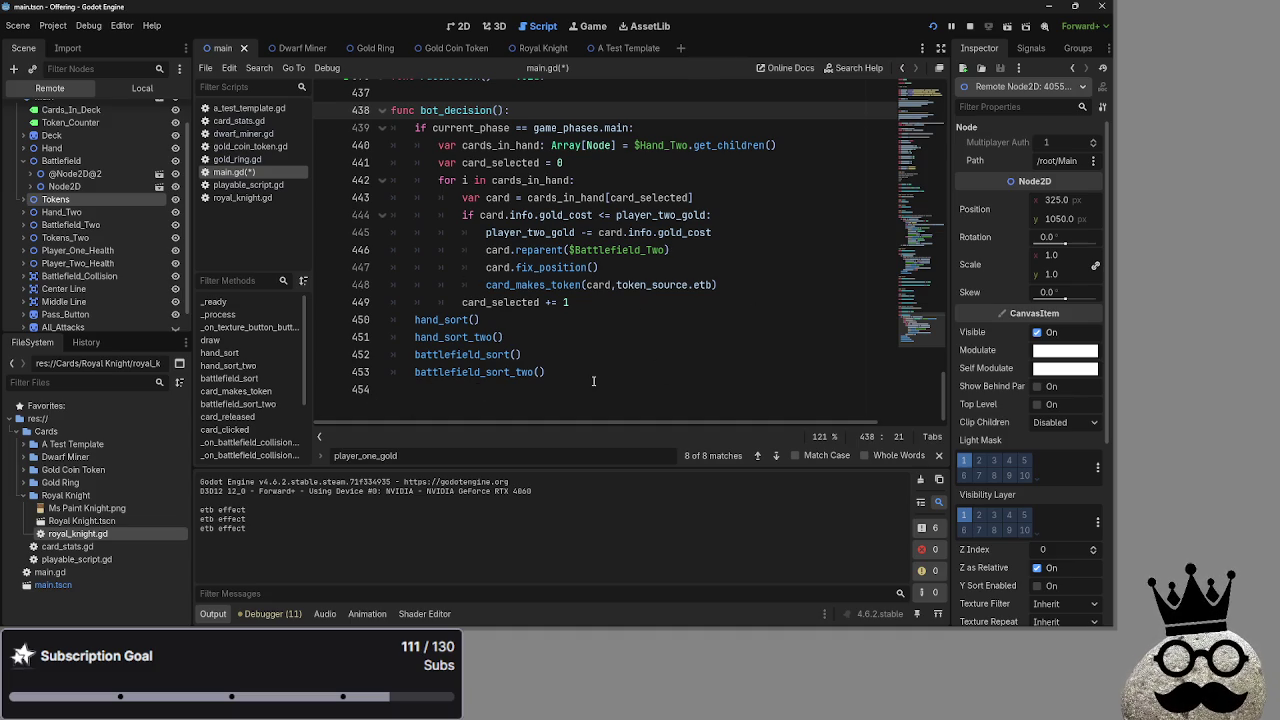
pyautogui.moveTo(417, 370)
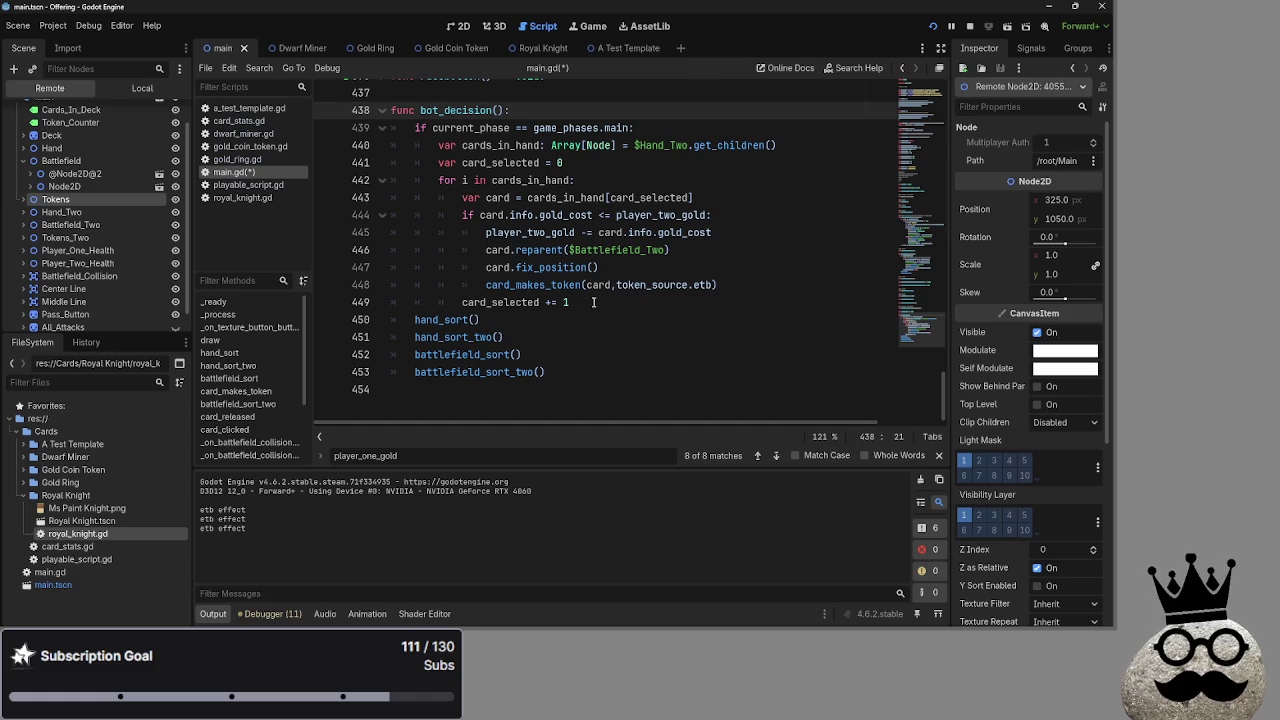
pyautogui.scroll(3, 593, 302)
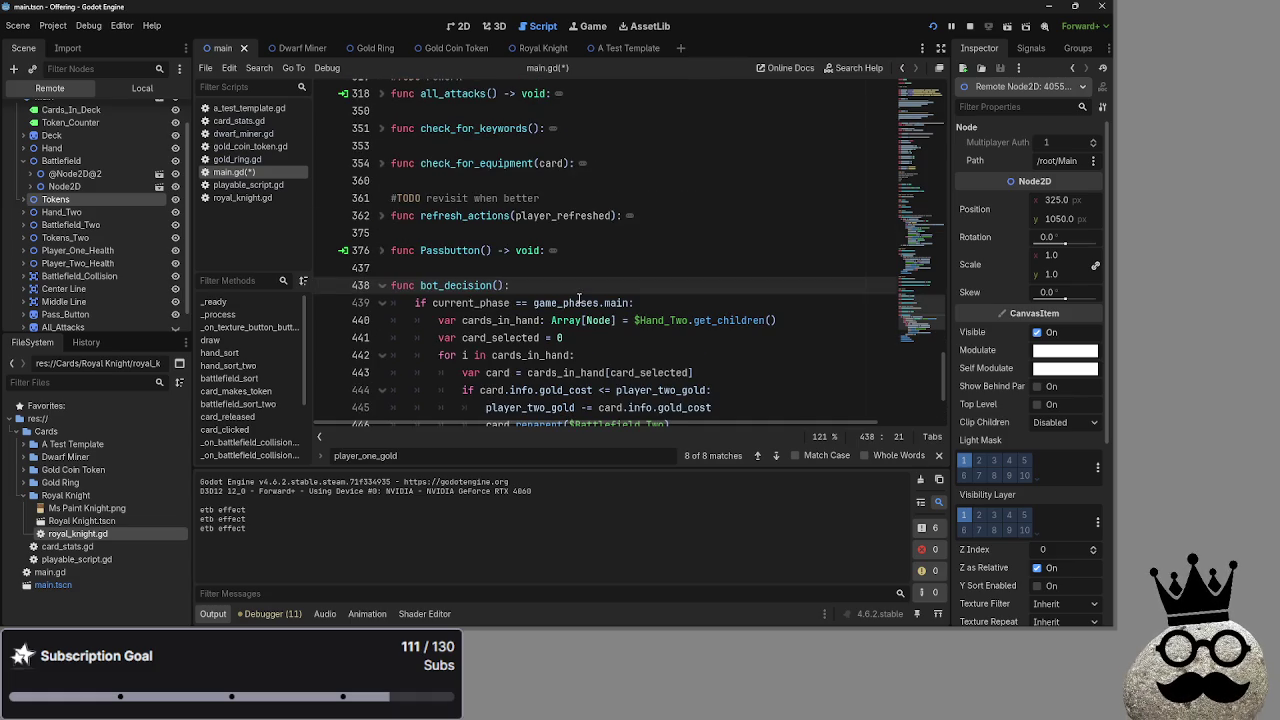
# Expand the refresh_actions function to view its body
pyautogui.click(571, 267)
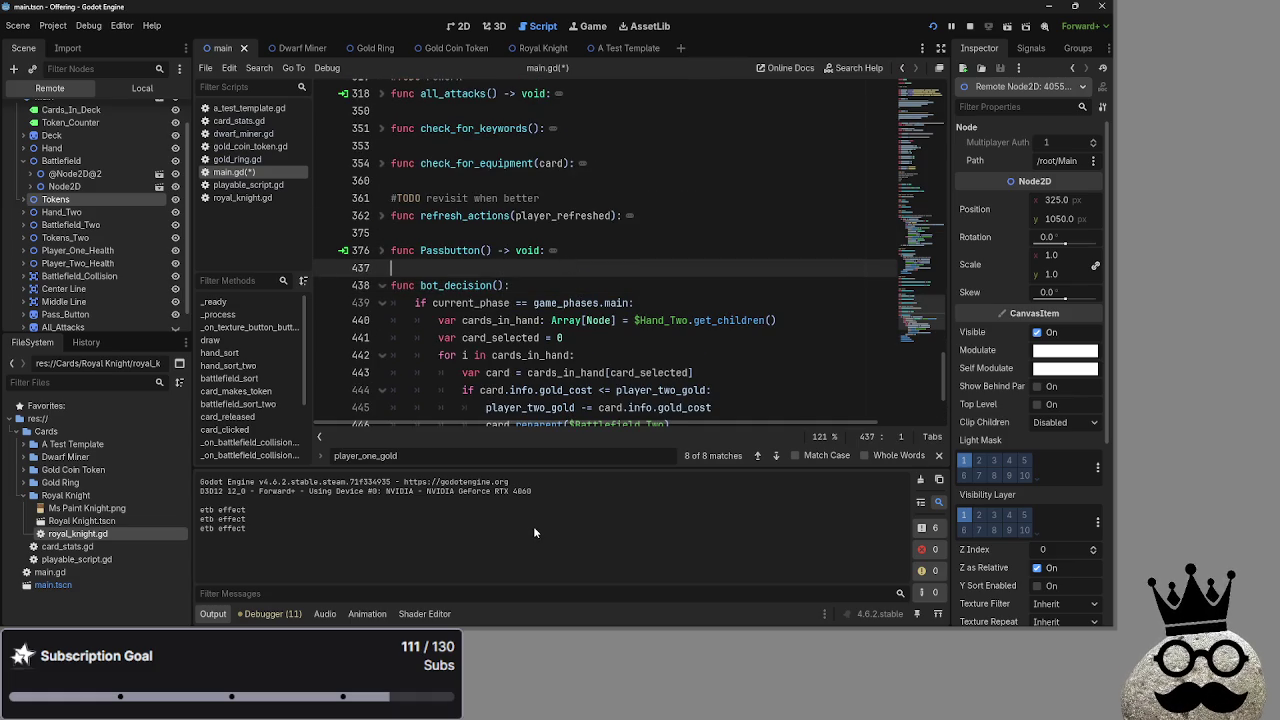
pyautogui.scroll(-1, 546, 302)
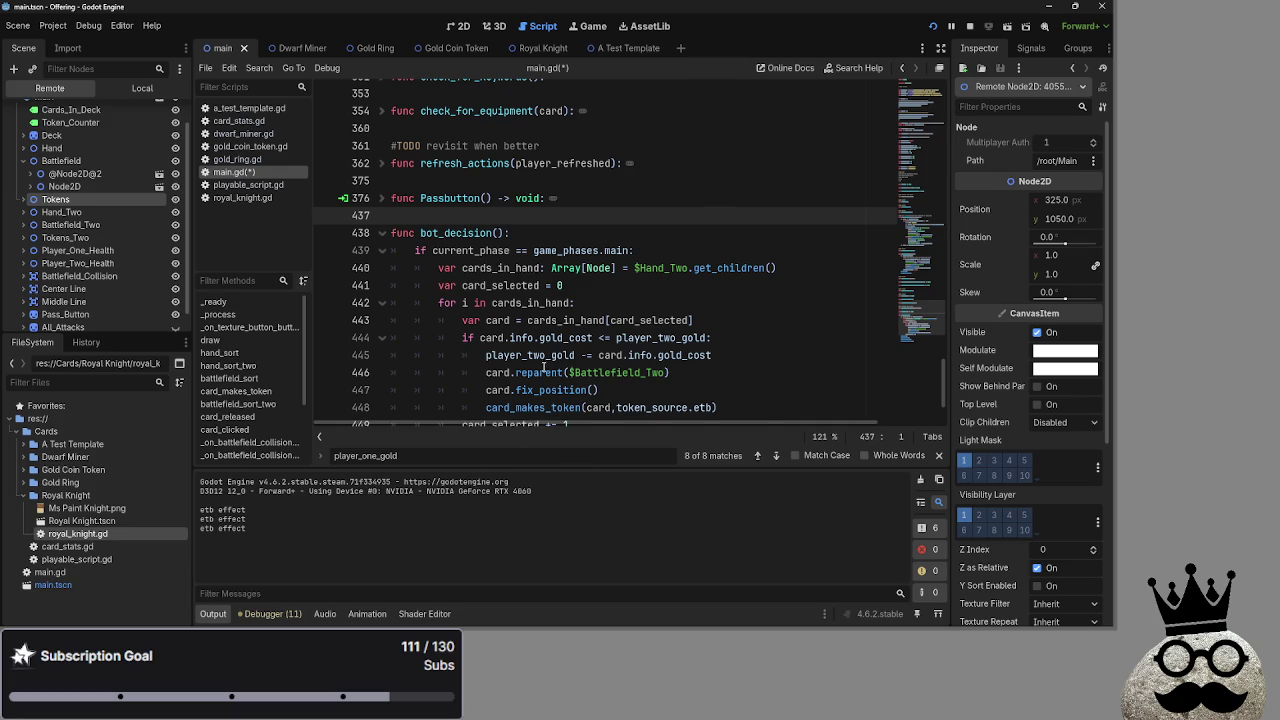
pyautogui.scroll(3, 541, 372)
pyautogui.click(381, 321)
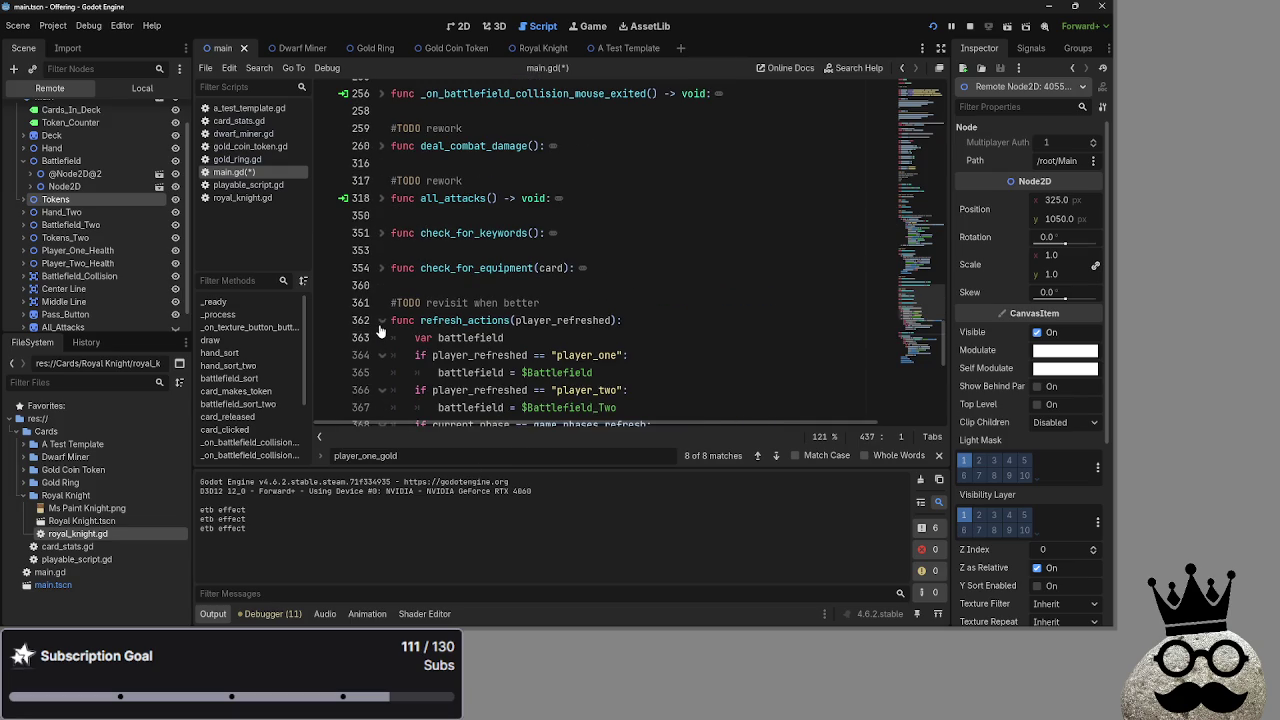
pyautogui.scroll(-1, 379, 331)
pyautogui.click(371, 266)
pyautogui.press('End')
# Collapse refresh_actions and scroll to the card_makes_token body at line 138
pyautogui.scroll(-2, 388, 181)
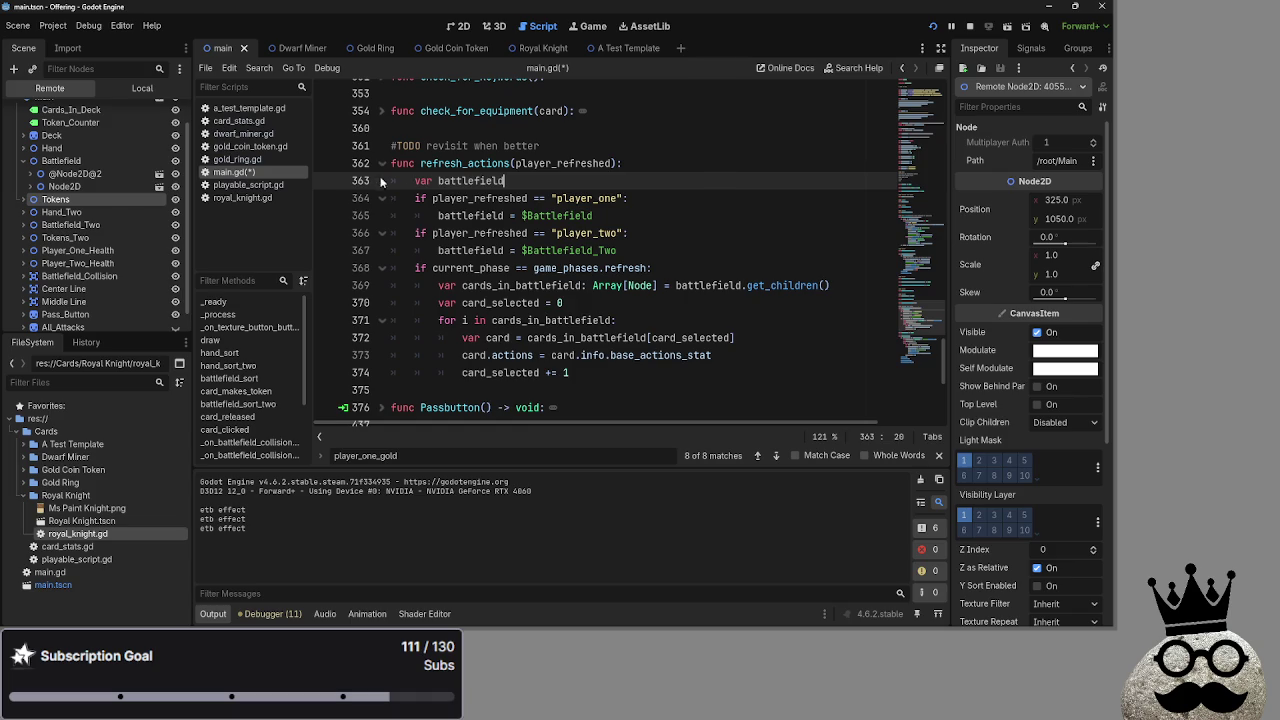
pyautogui.press('Up')
pyautogui.press('End')
pyautogui.scroll(5, 380, 200)
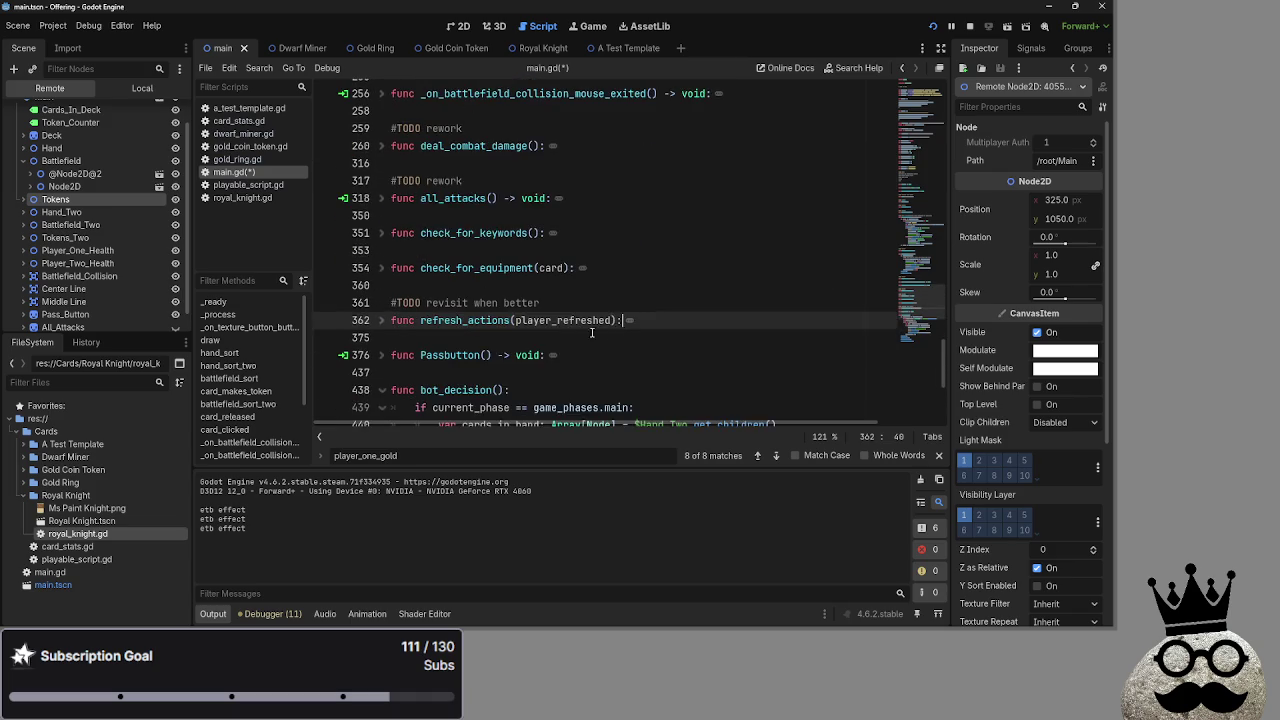
pyautogui.scroll(10, 492, 321)
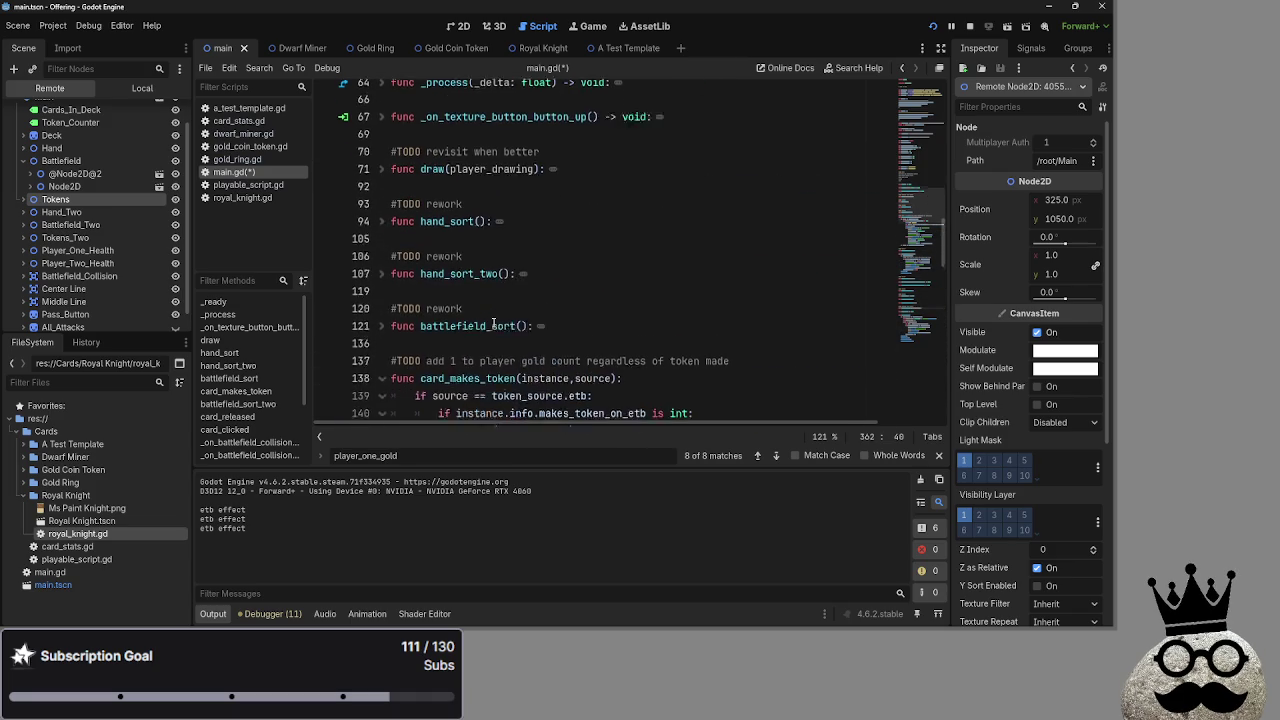
pyautogui.scroll(-3, 397, 291)
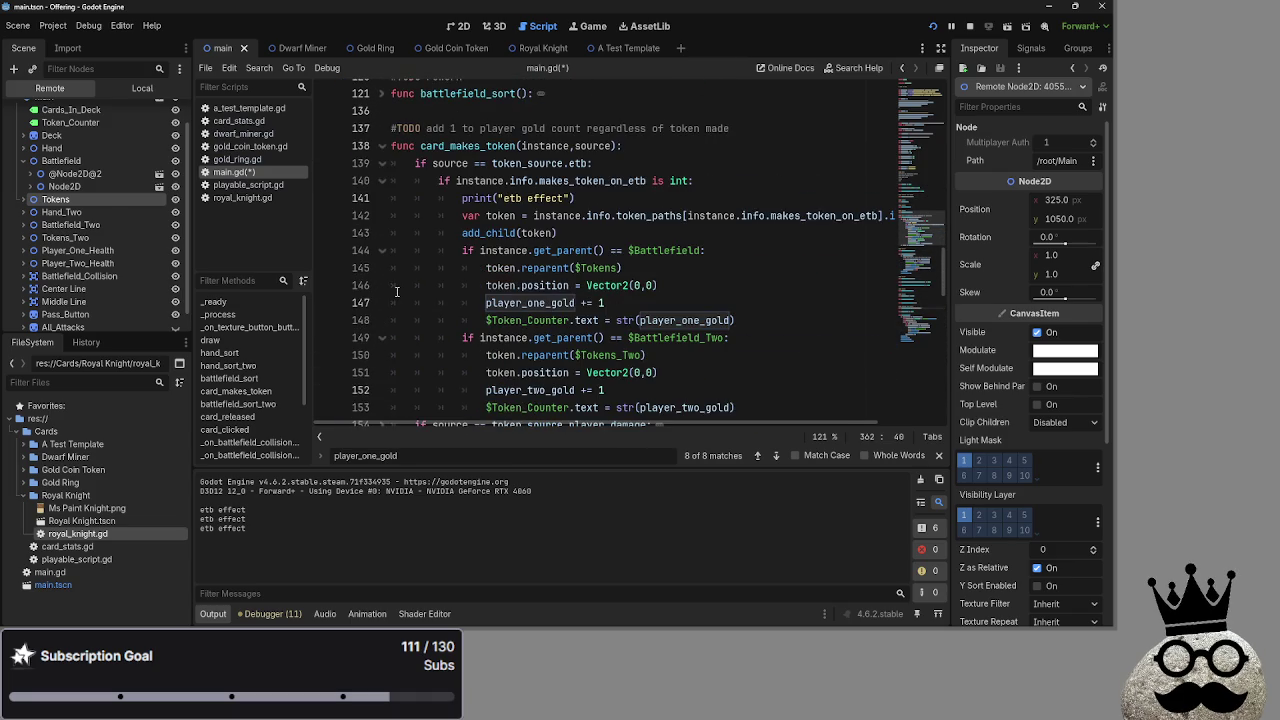
# Fold card_makes_token and inspect player_one_gold on line 191 in card_released
pyautogui.click(382, 146)
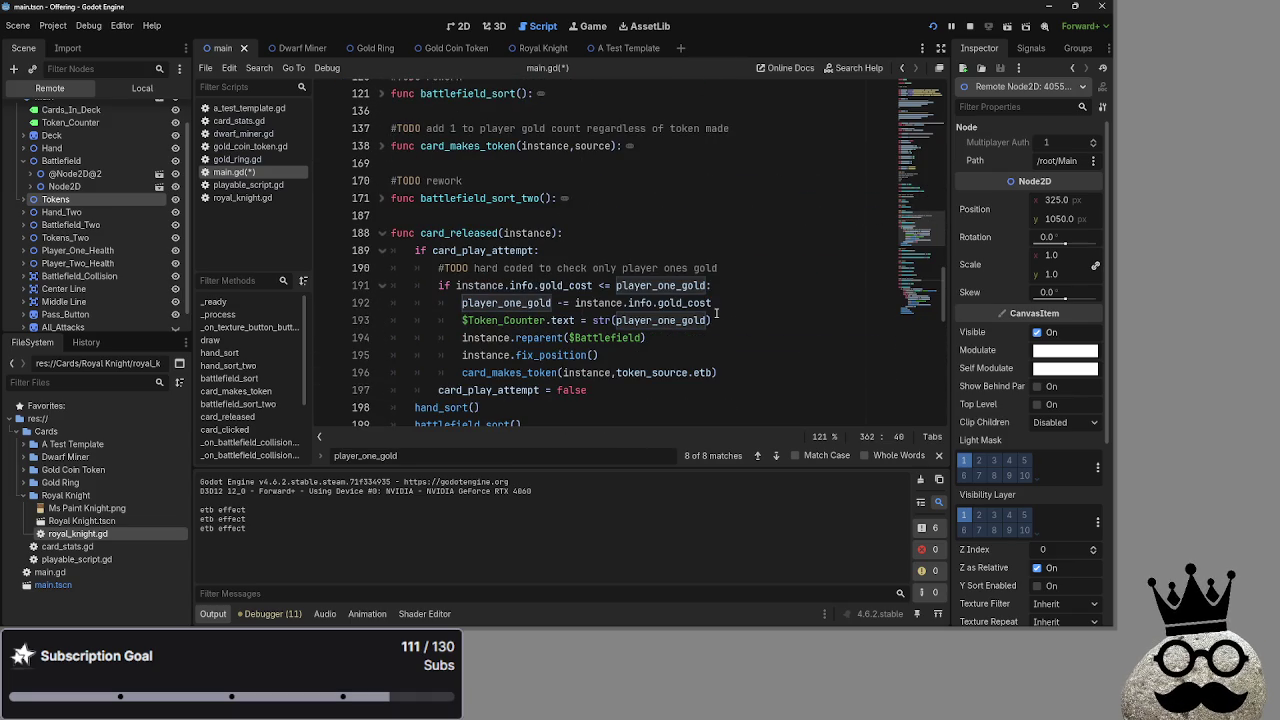
pyautogui.moveTo(630, 283)
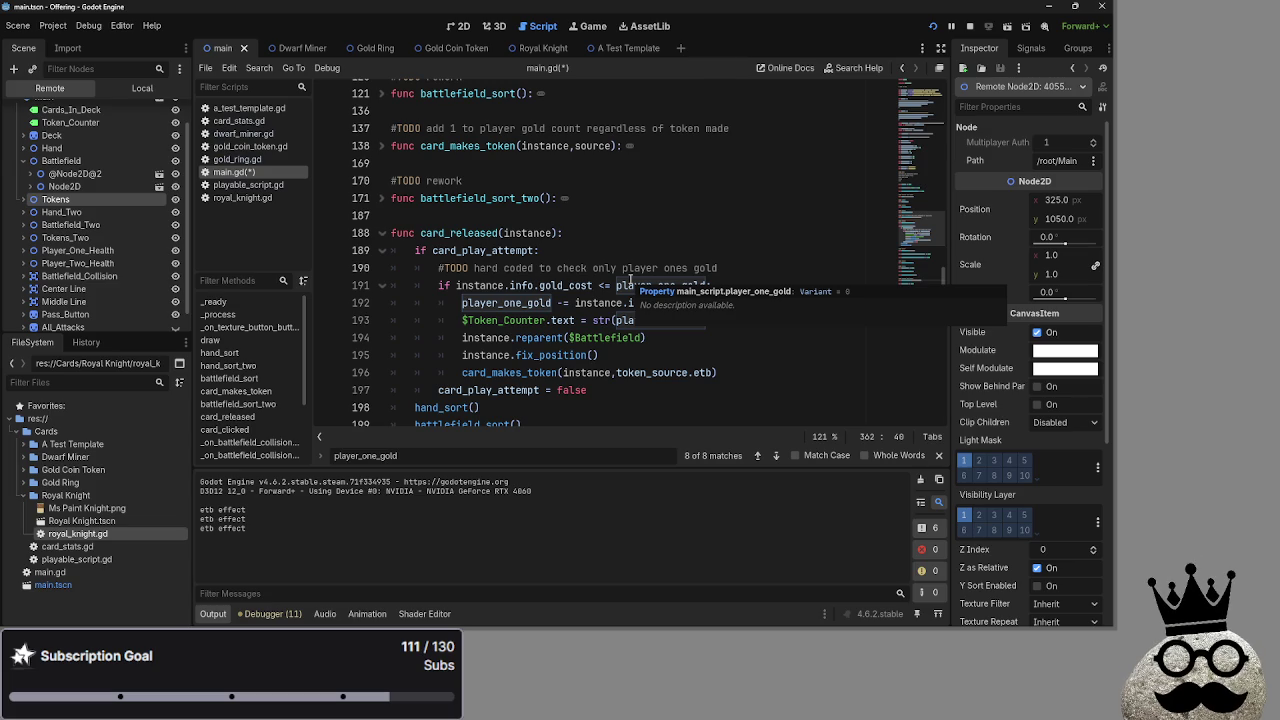
pyautogui.scroll(6, 663, 397)
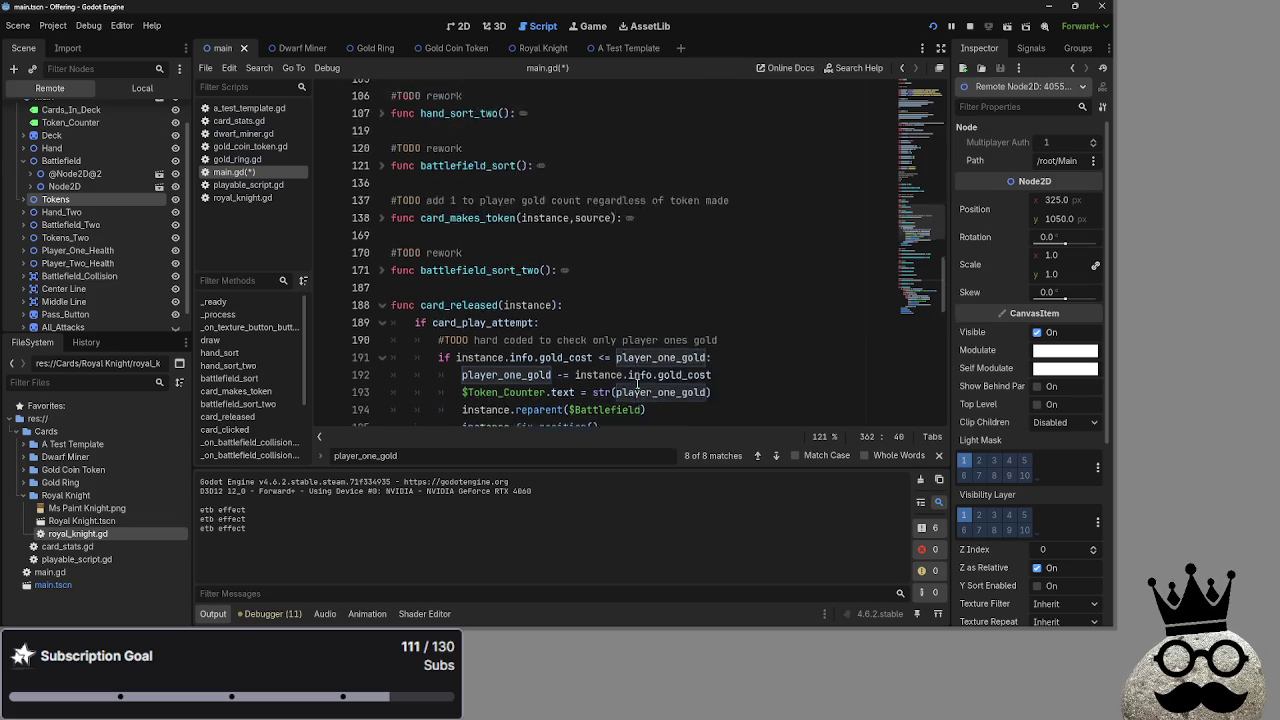
pyautogui.scroll(3, 667, 392)
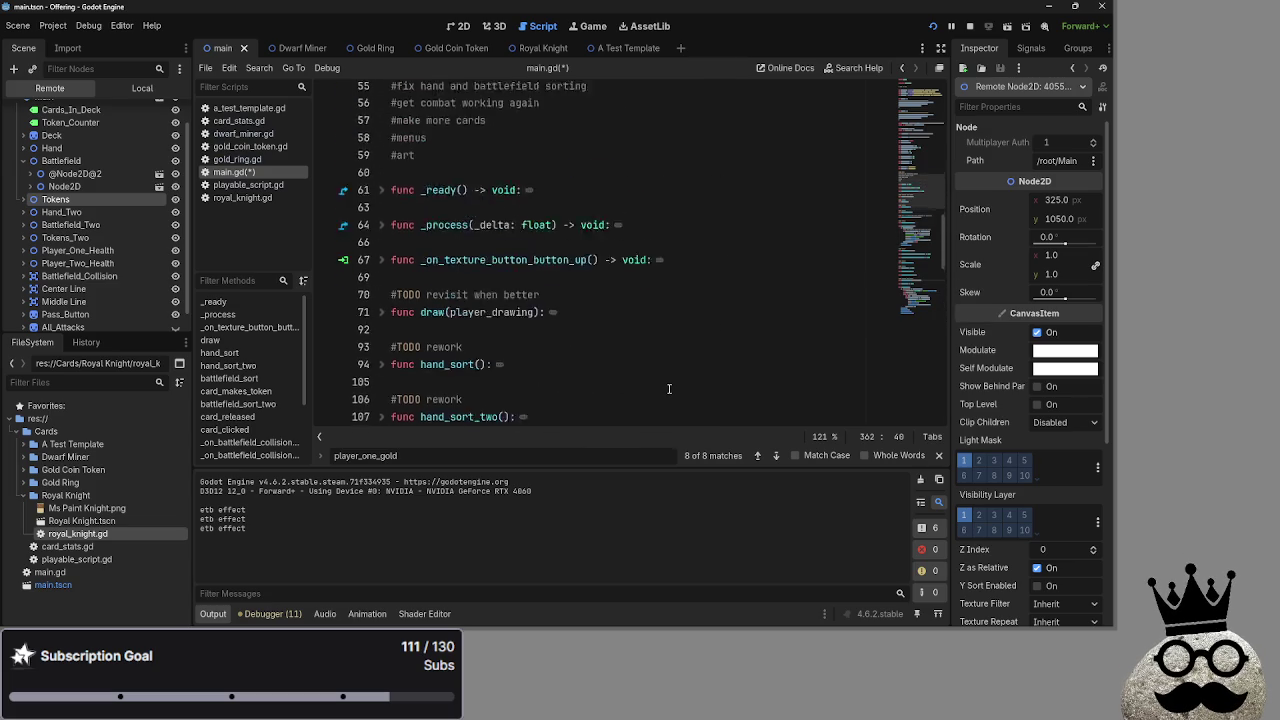
pyautogui.scroll(-5, 607, 360)
pyautogui.scroll(-2, 607, 360)
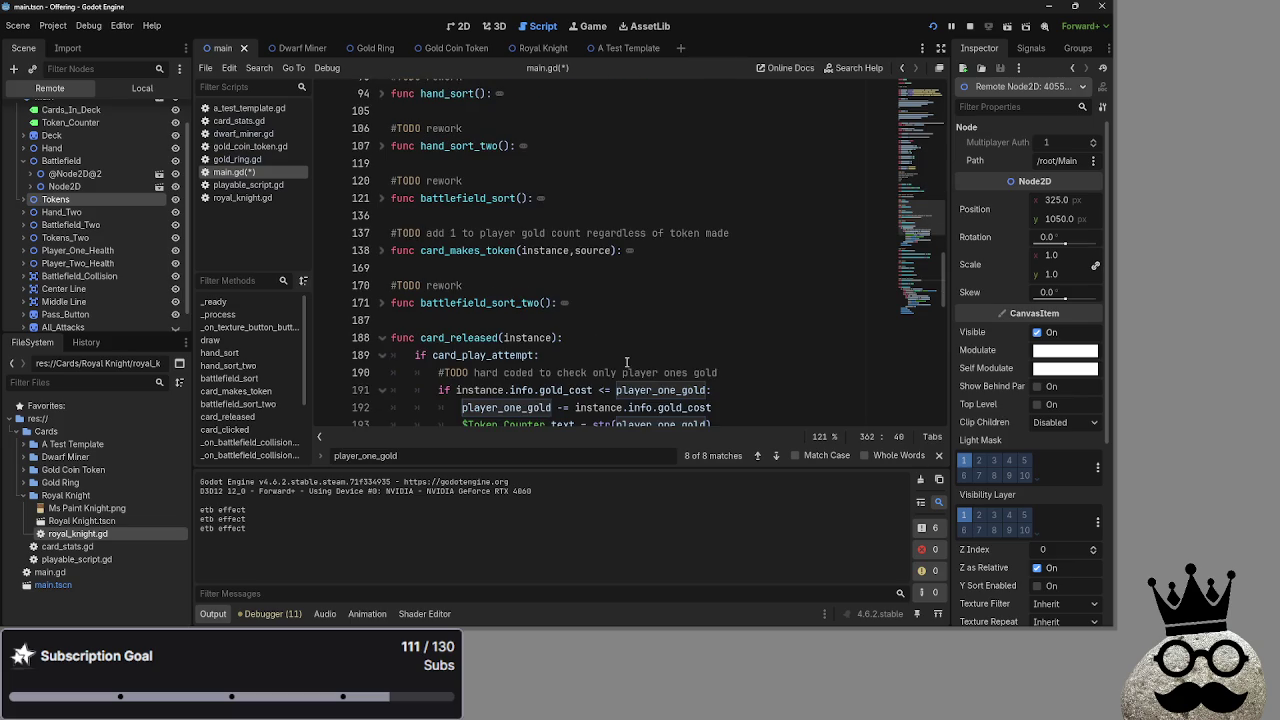
pyautogui.click(381, 302)
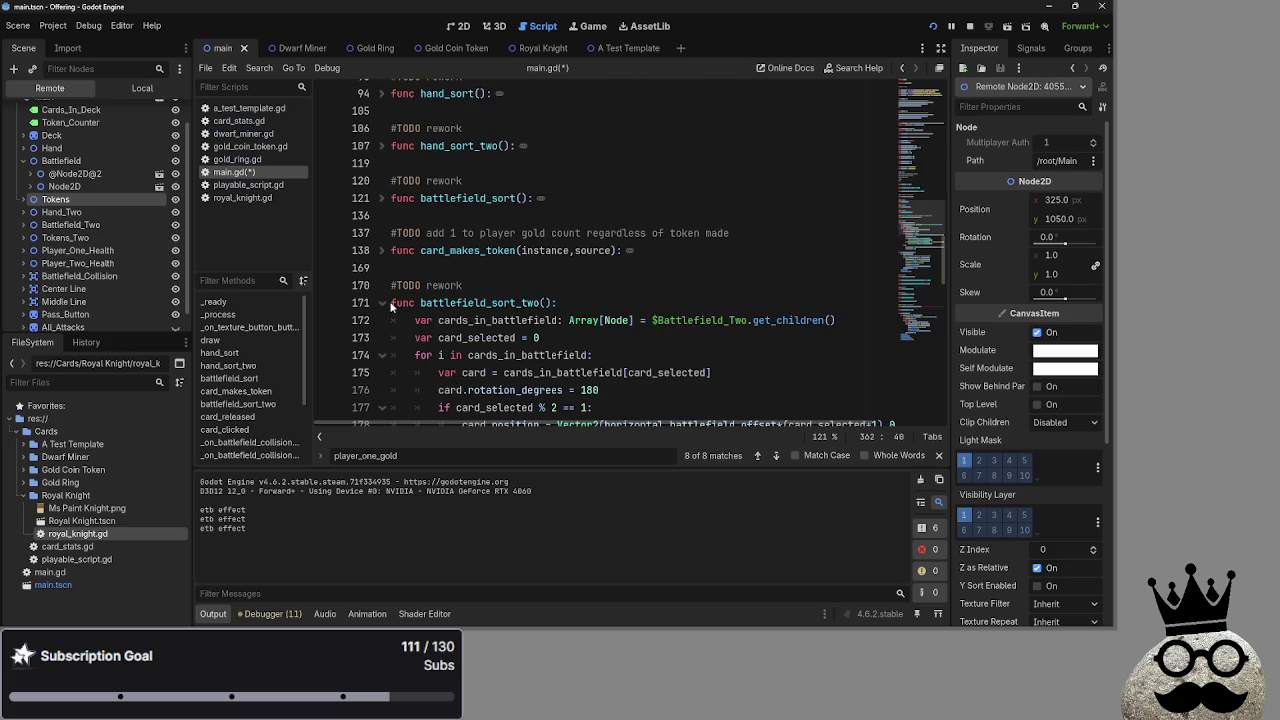
pyautogui.click(383, 302)
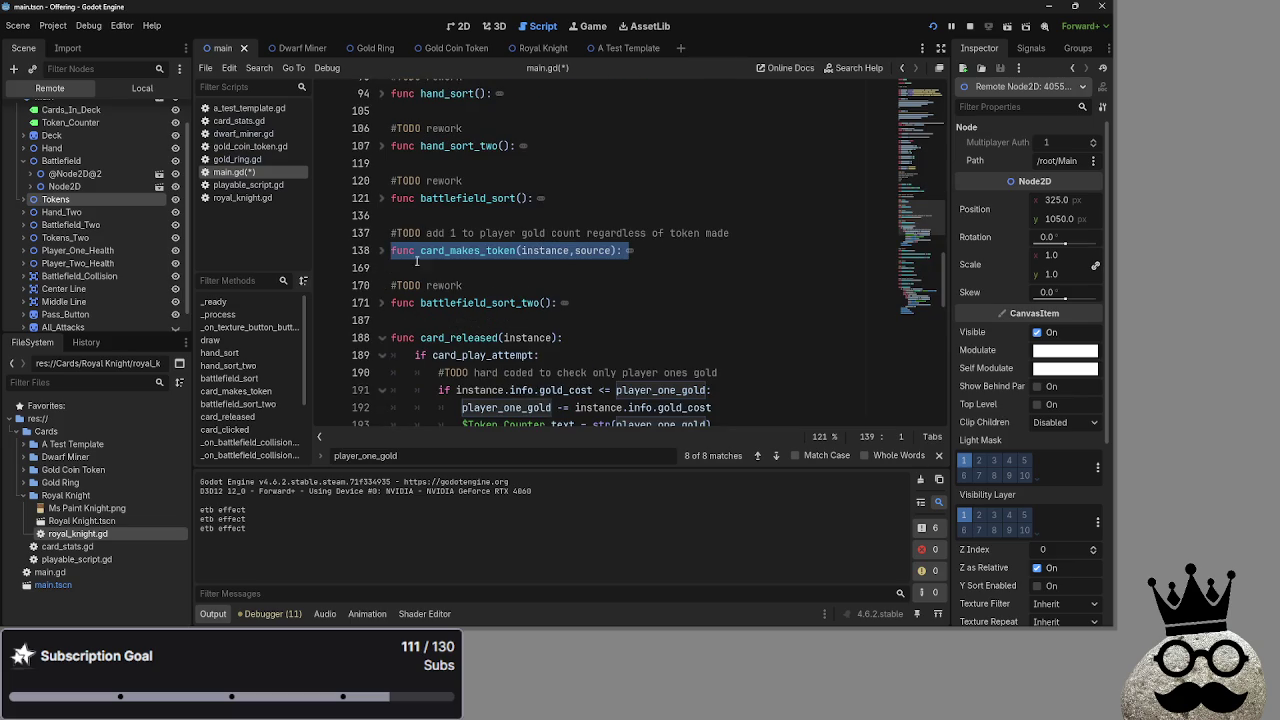
pyautogui.click(380, 251)
pyautogui.click(382, 251)
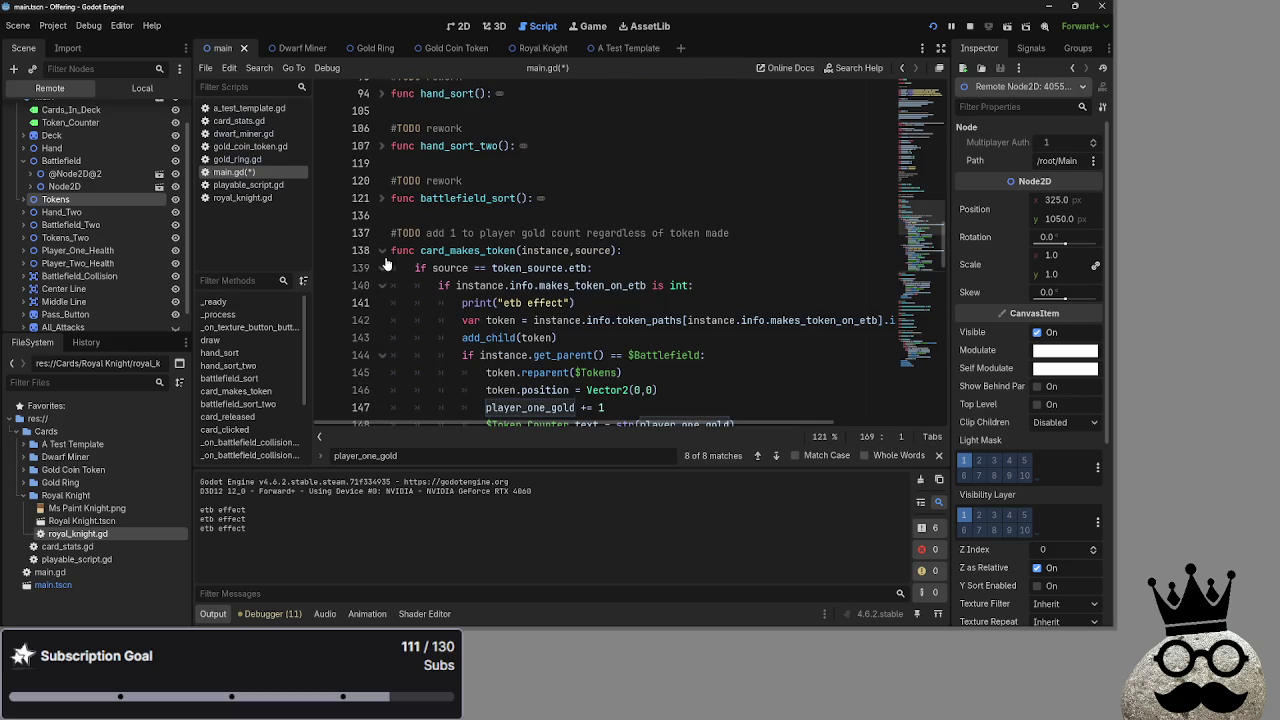
pyautogui.scroll(-1, 386, 263)
pyautogui.click(382, 198)
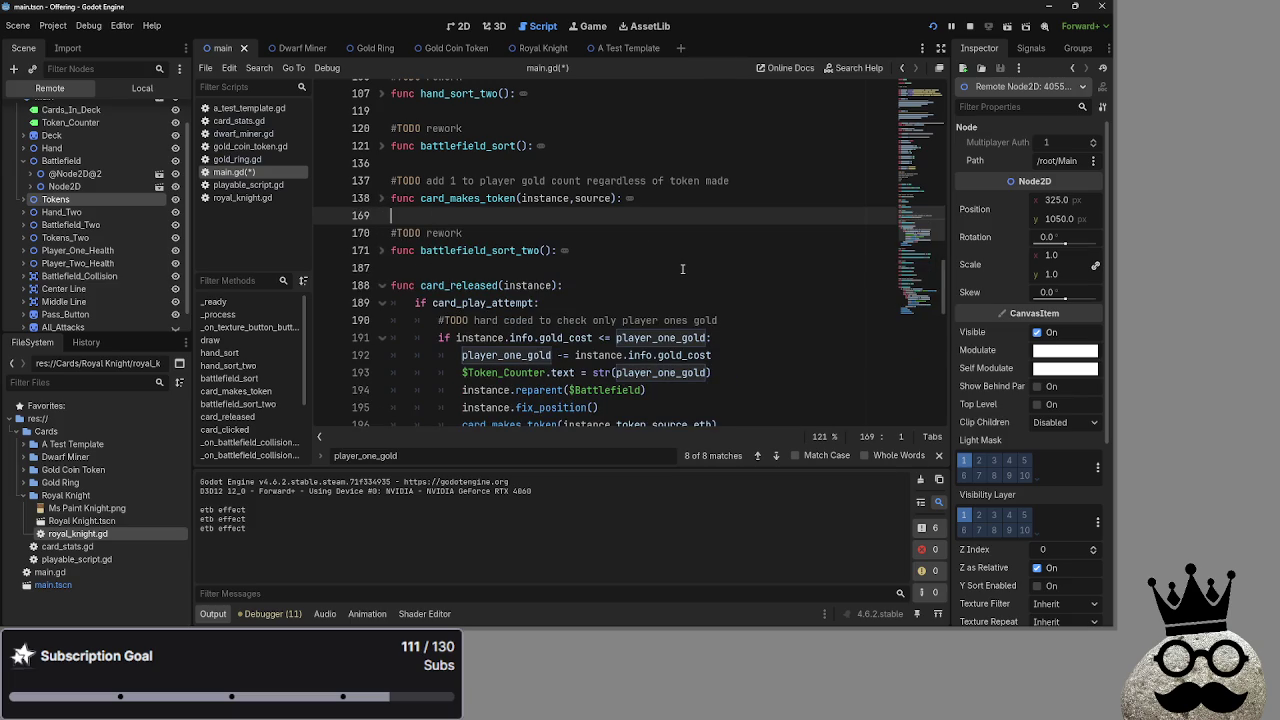
pyautogui.scroll(-1, 682, 262)
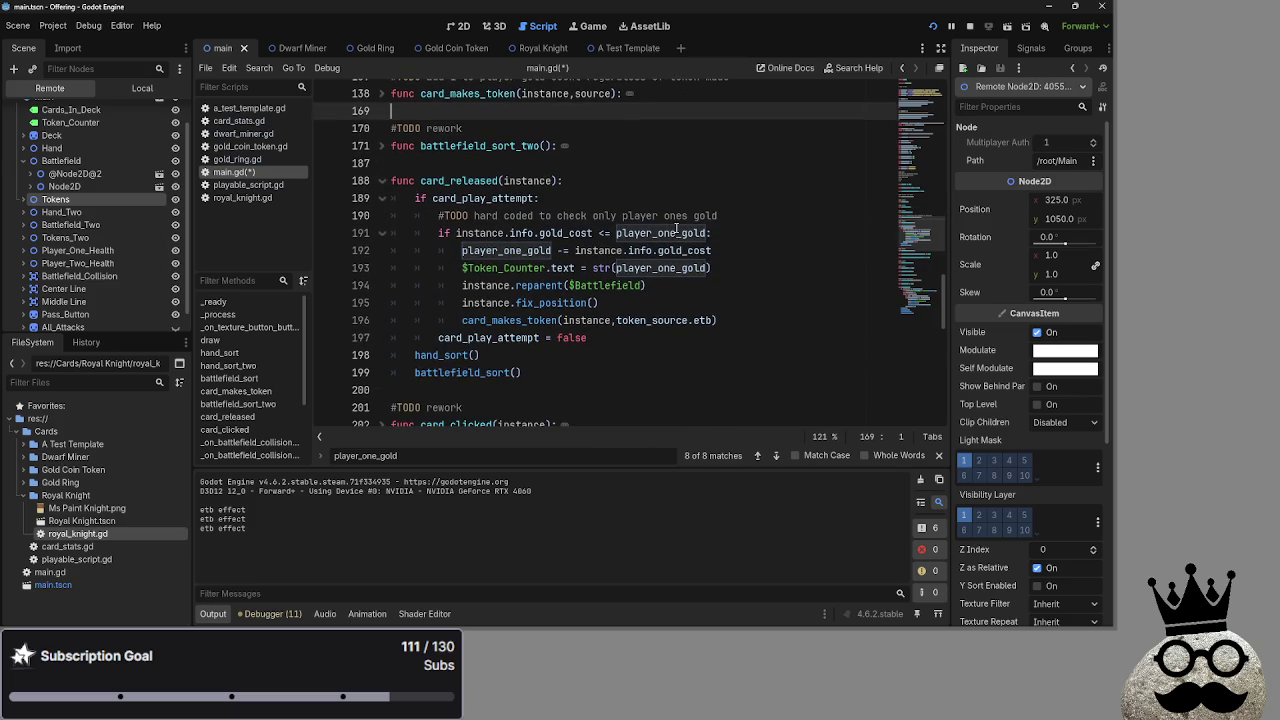
pyautogui.scroll(2, 677, 232)
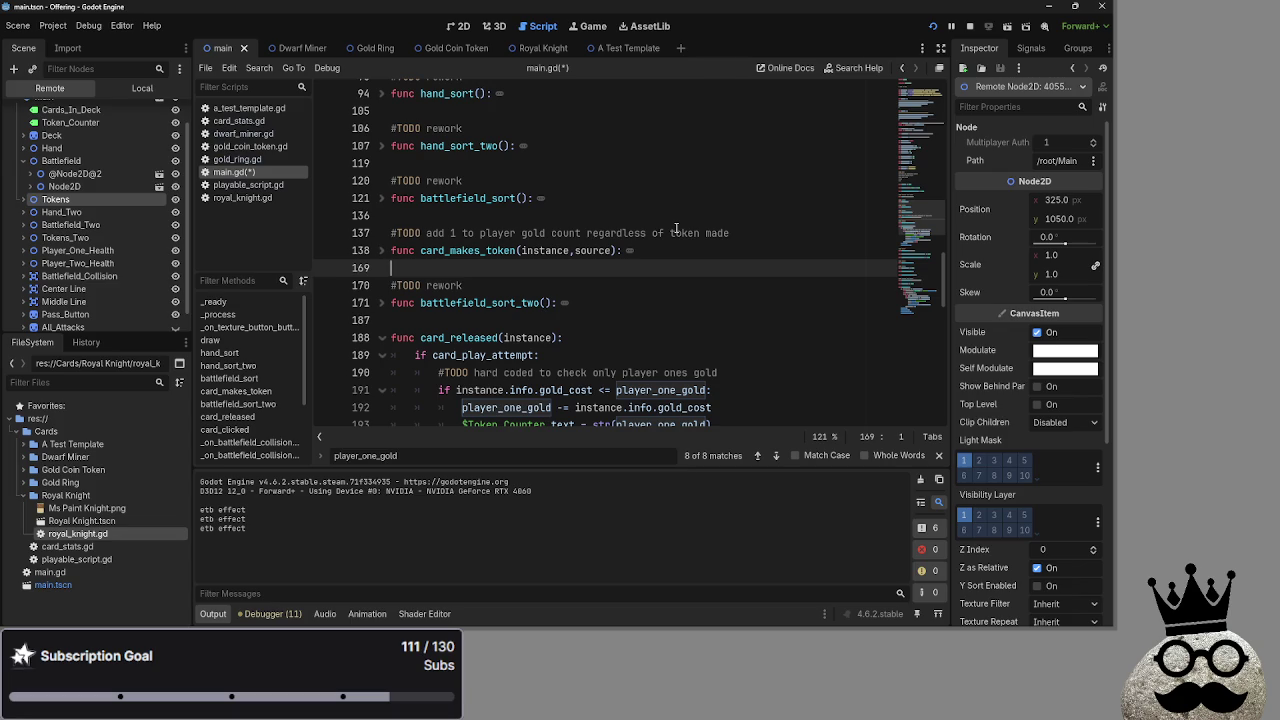
pyautogui.scroll(5, 676, 232)
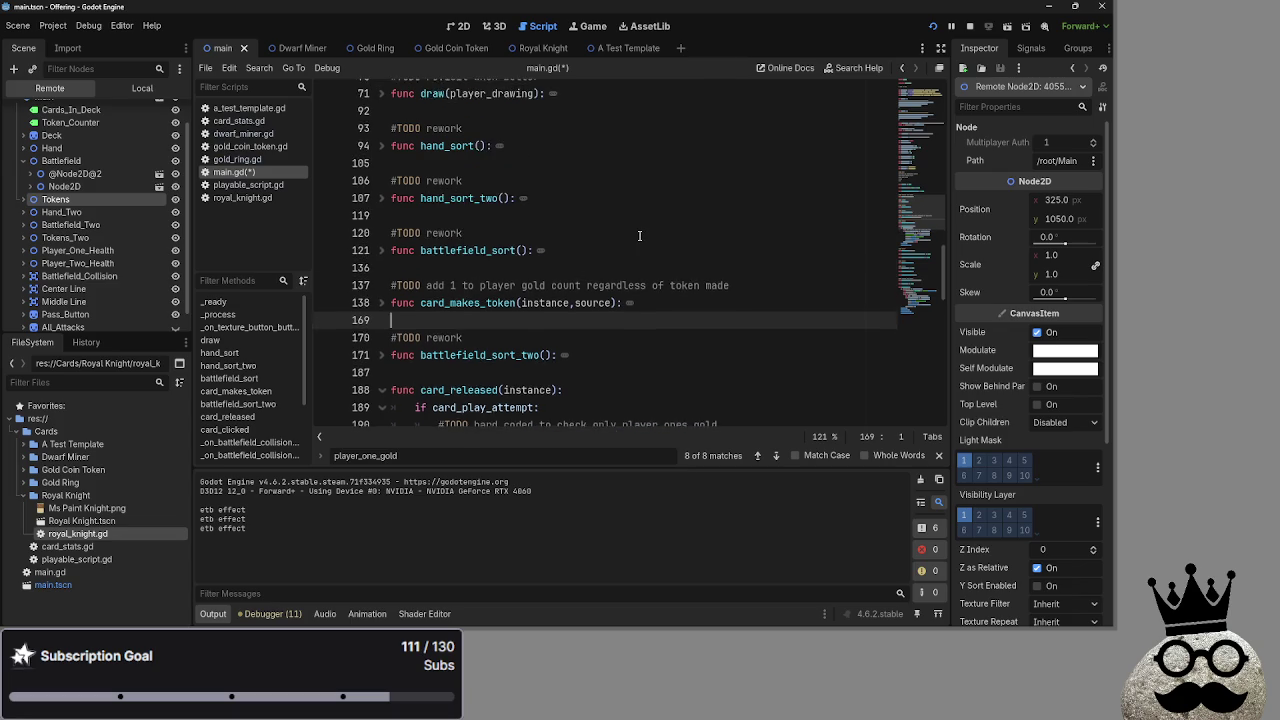
pyautogui.click(380, 303)
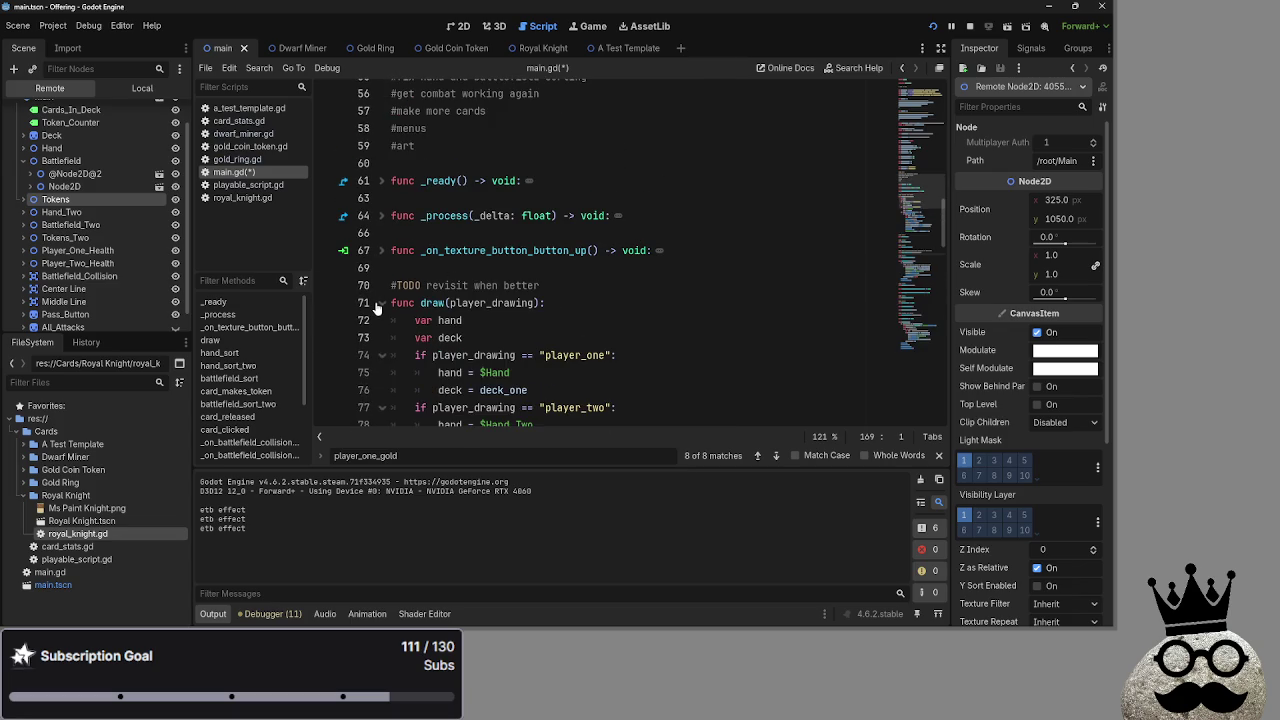
# Unfold the draw function and scroll to the comment above it
pyautogui.click(380, 303)
pyautogui.click(378, 302)
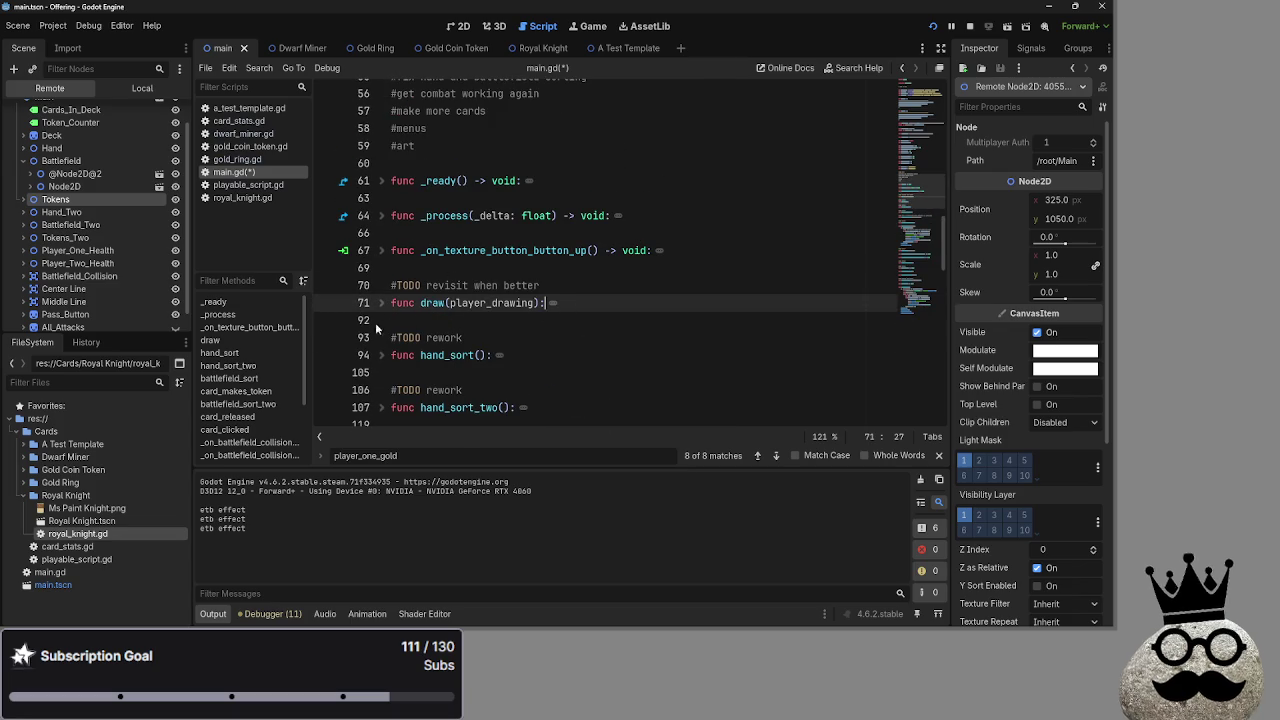
pyautogui.click(380, 303)
pyautogui.scroll(-5, 370, 195)
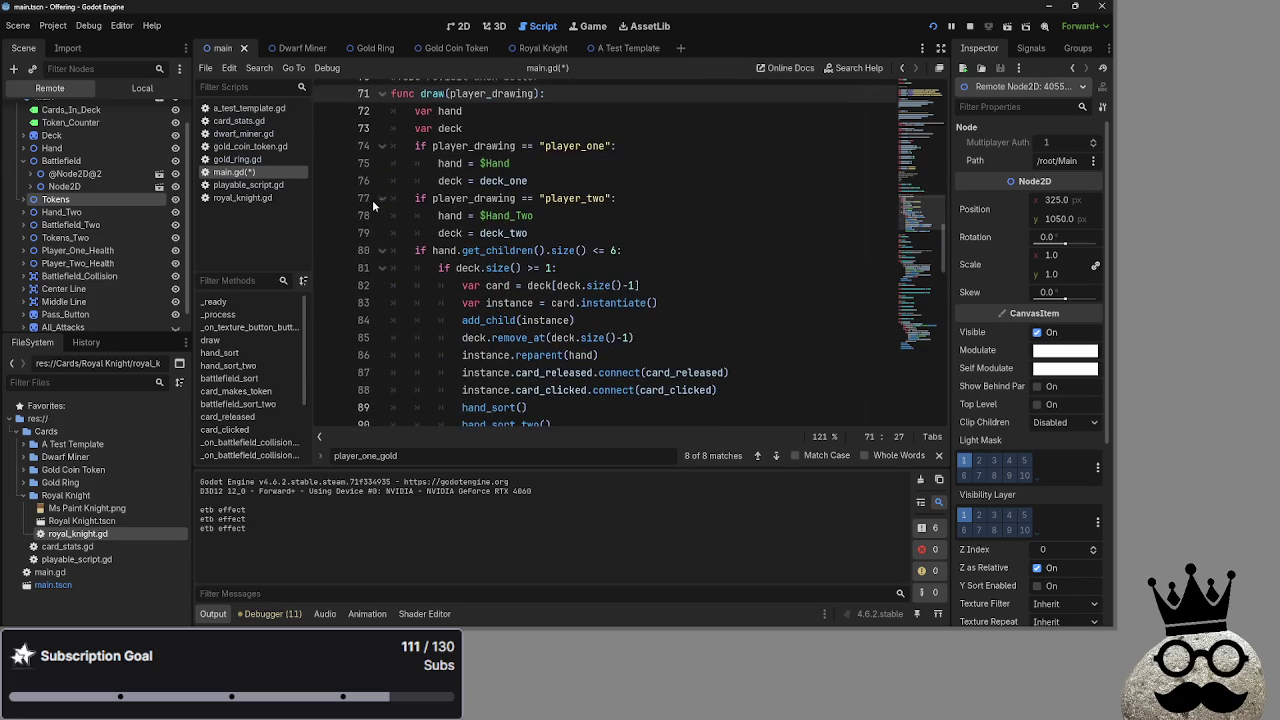
pyautogui.scroll(1, 398, 218)
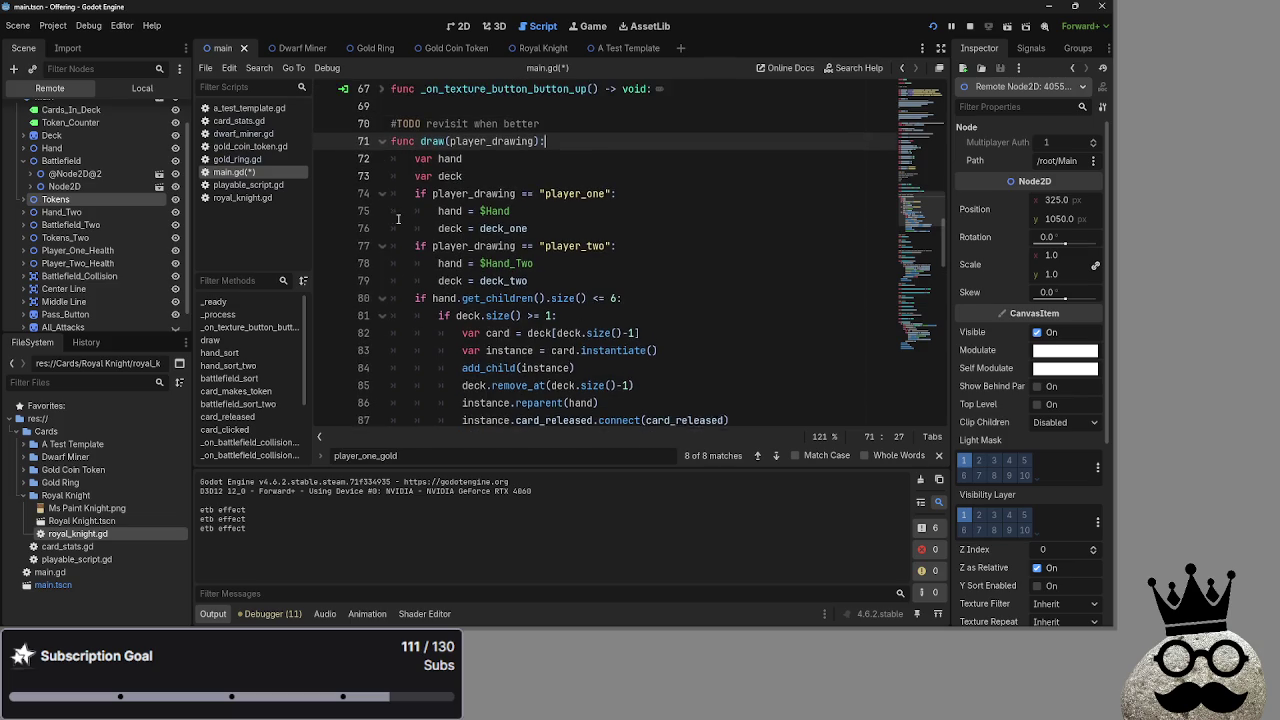
pyautogui.click(382, 147)
pyautogui.click(383, 148)
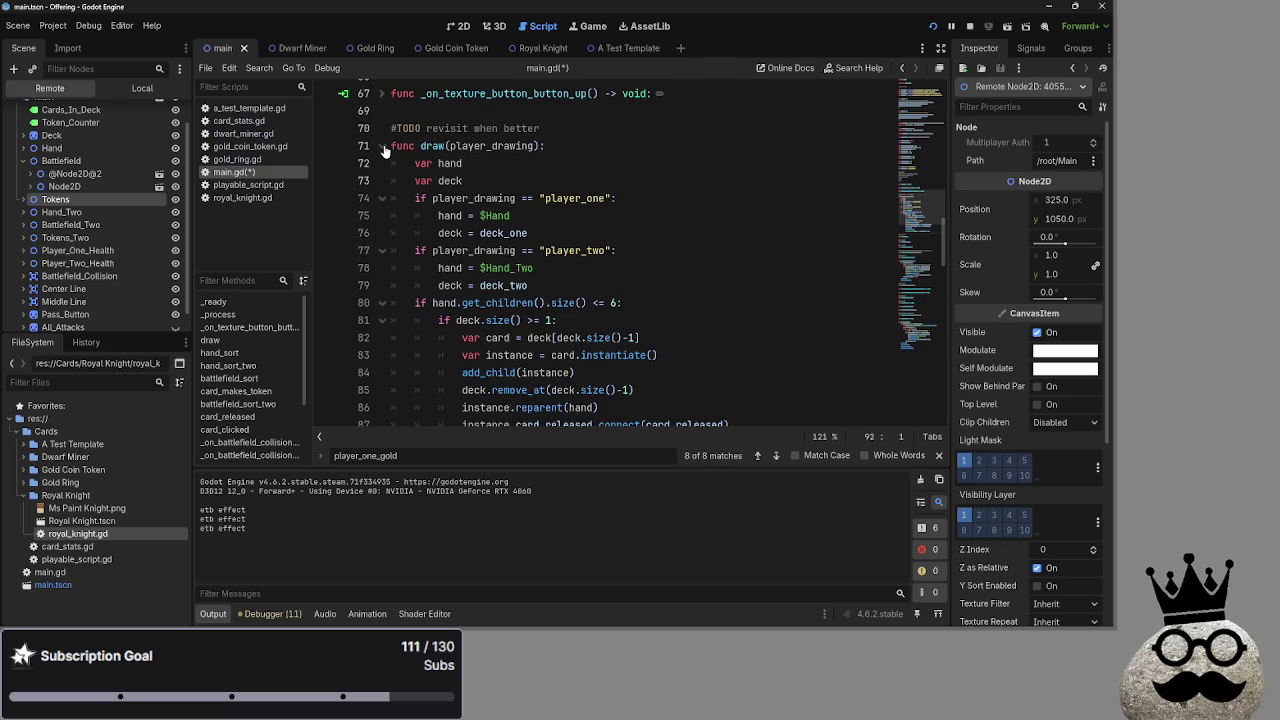
pyautogui.scroll(-3, 385, 150)
pyautogui.scroll(2, 388, 151)
pyautogui.scroll(2, 387, 151)
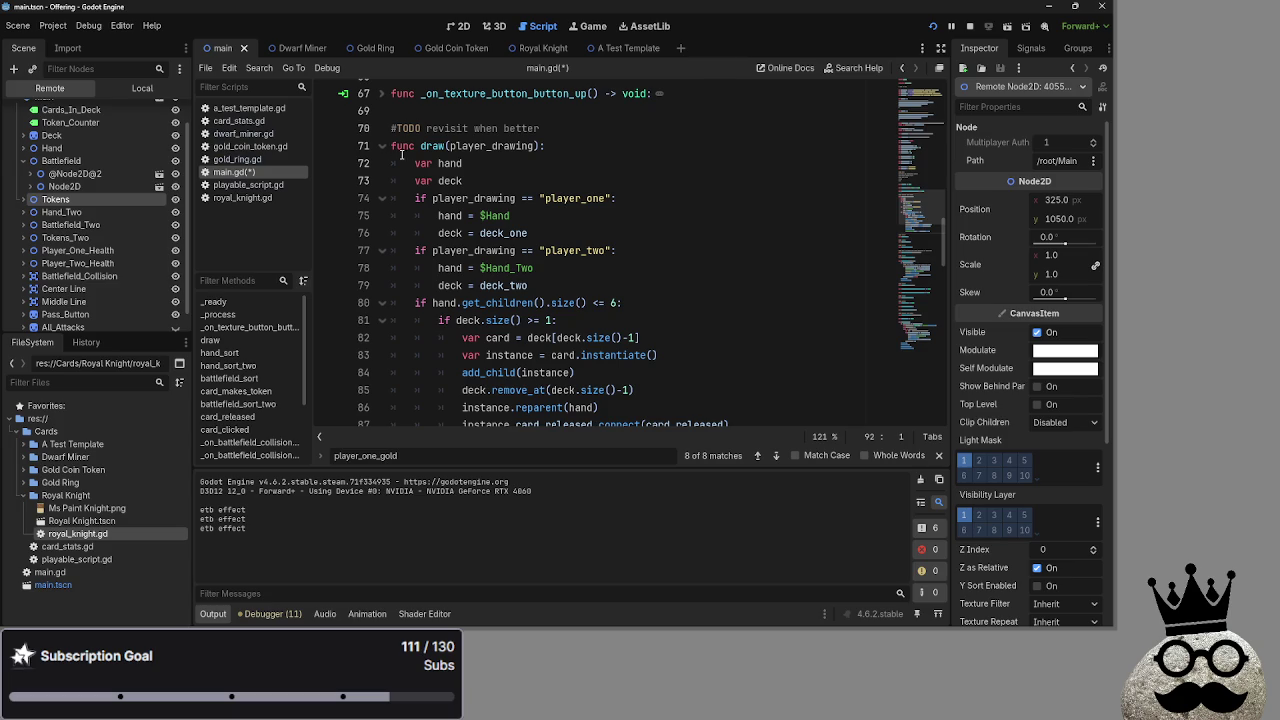
# Delete the '#TODO revisit when better' comment on line 70
pyautogui.moveTo(569, 129); pyautogui.dragTo(391, 131)
pyautogui.press('BackSpace')
pyautogui.press('BackSpace')
pyautogui.scroll(-3, 392, 149)
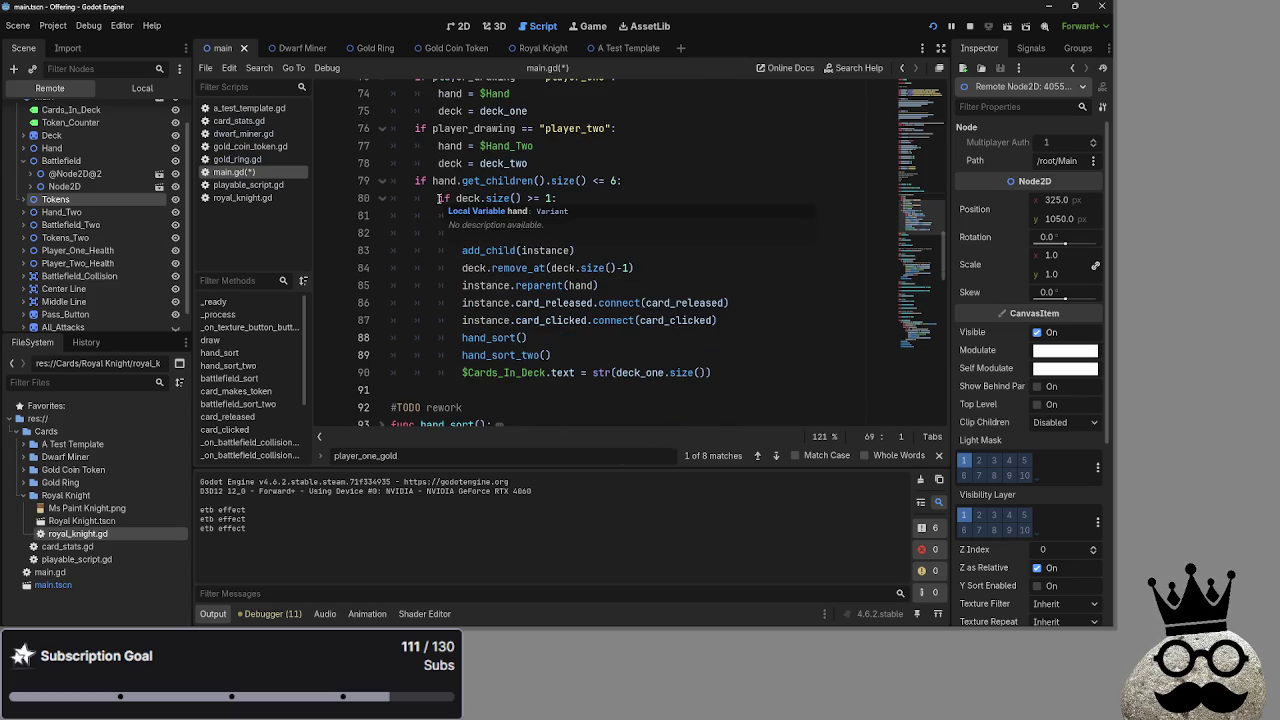
pyautogui.scroll(1, 630, 286)
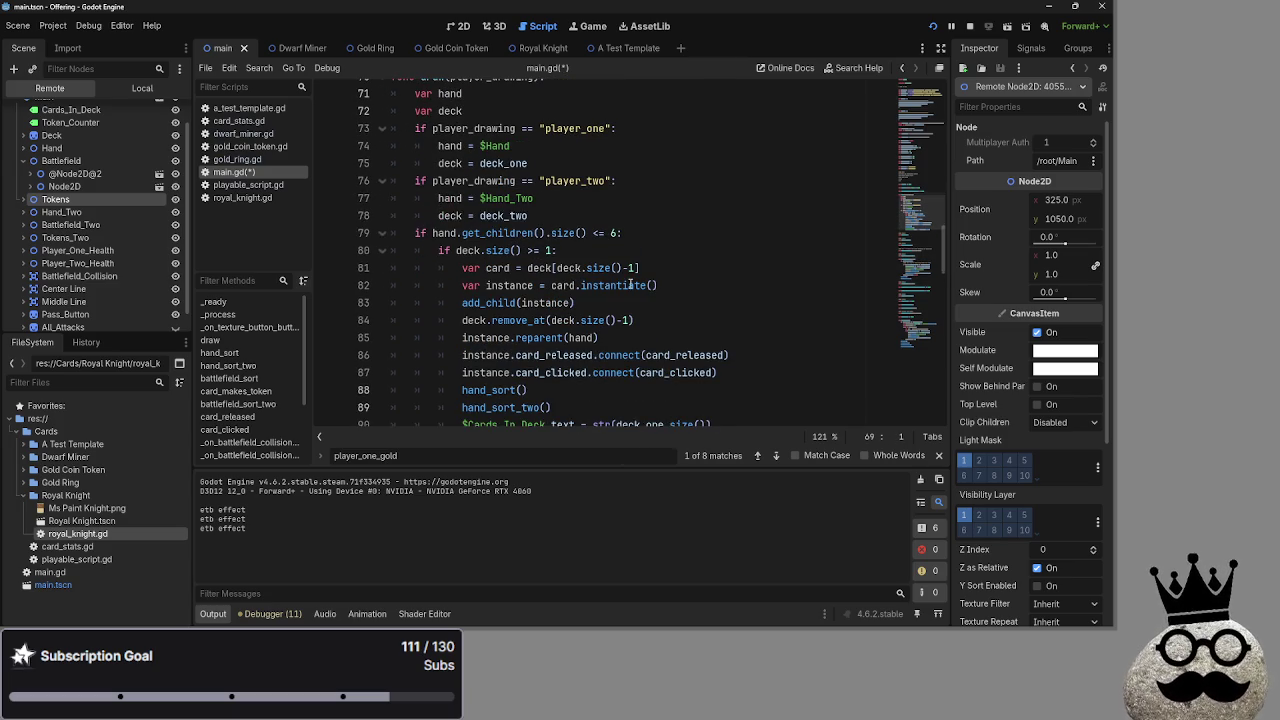
pyautogui.scroll(4, 630, 286)
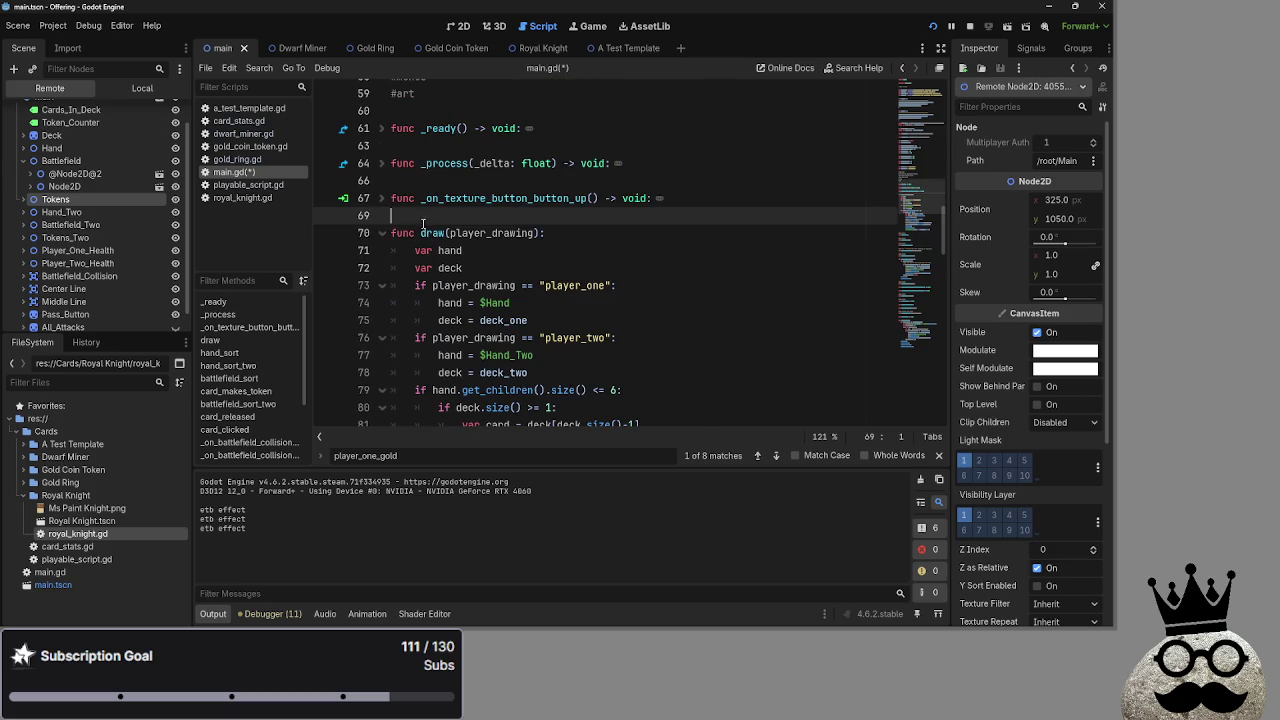
# Fold the draw and hand_sort functions
pyautogui.click(386, 234)
pyautogui.scroll(-1, 386, 238)
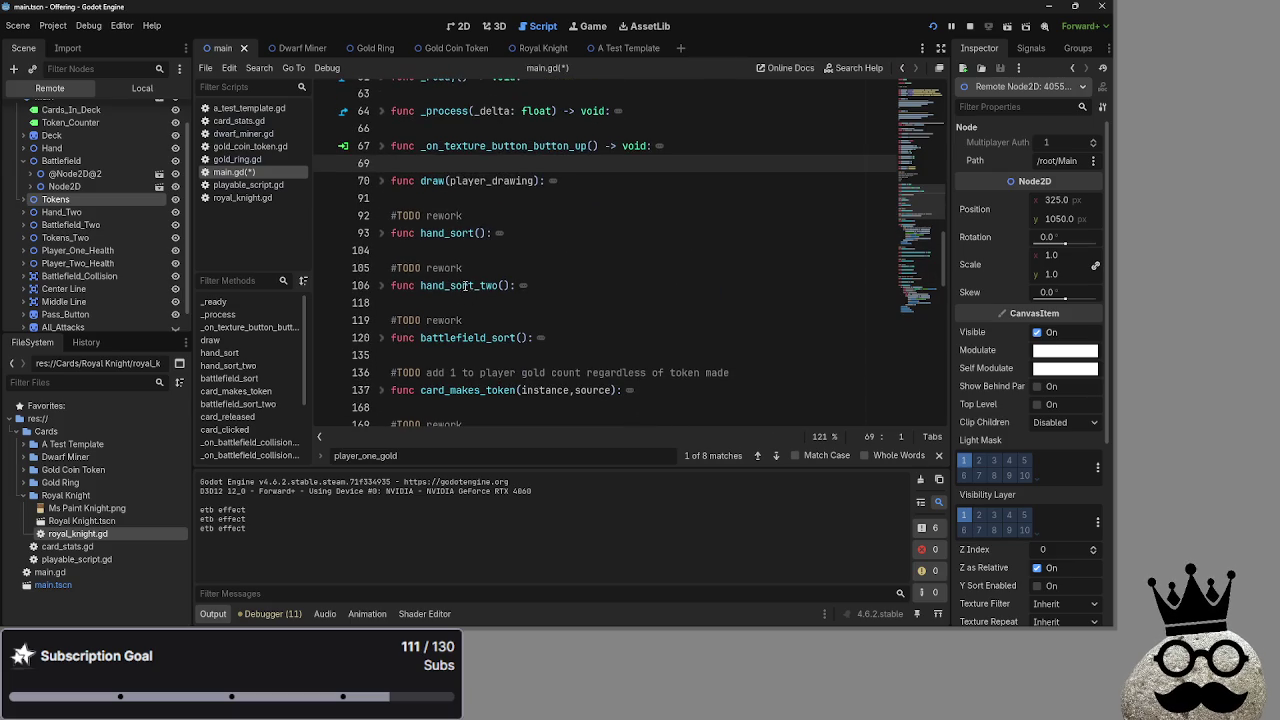
pyautogui.click(382, 234)
pyautogui.click(382, 236)
pyautogui.click(382, 236)
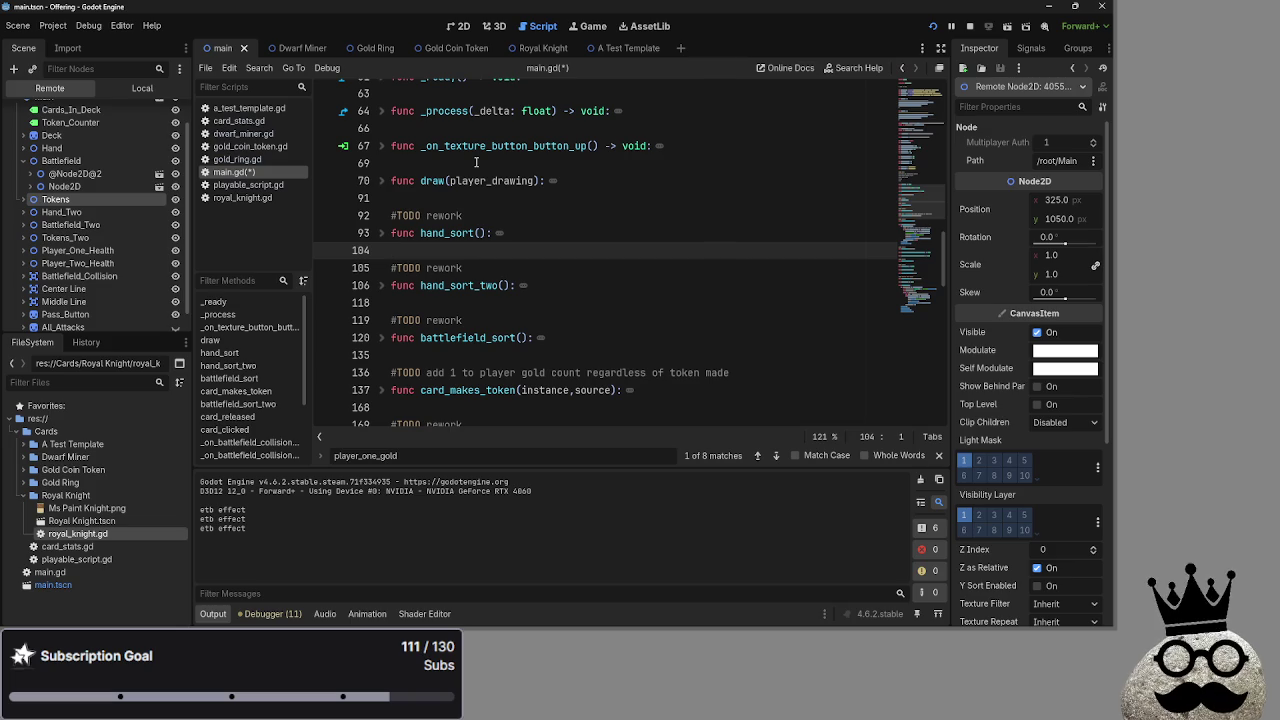
pyautogui.click(607, 216)
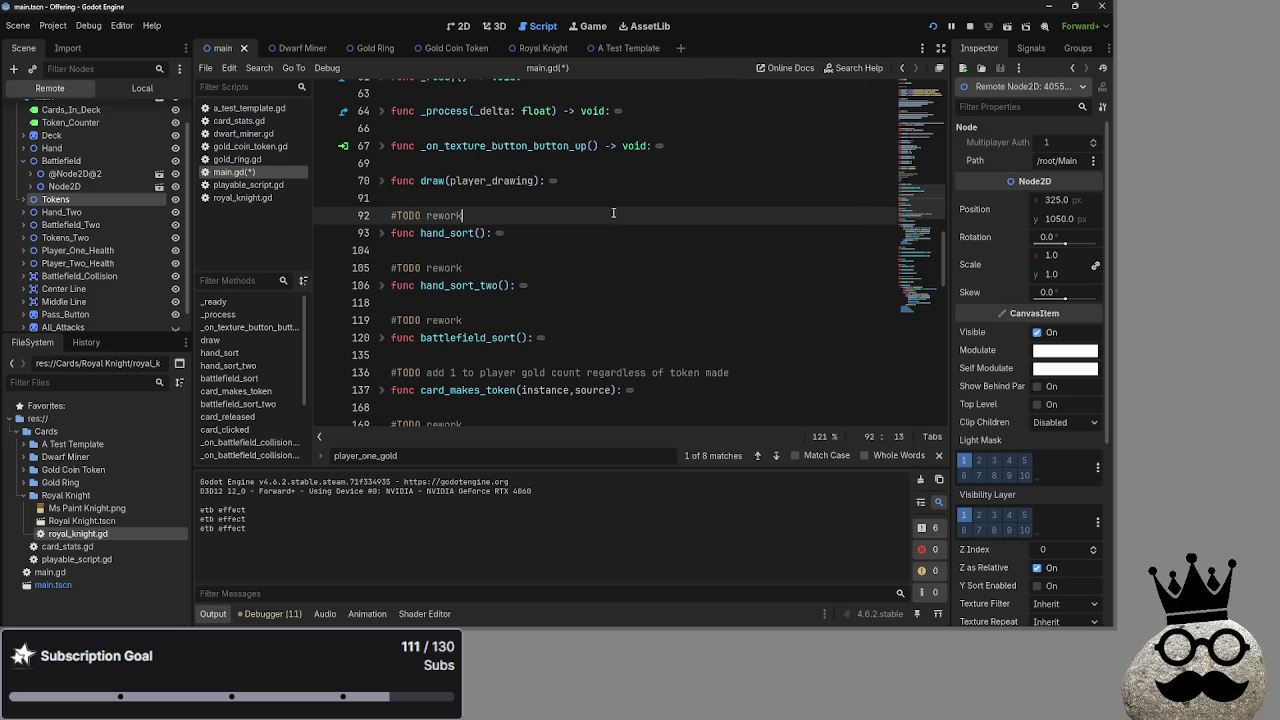
pyautogui.click(613, 200)
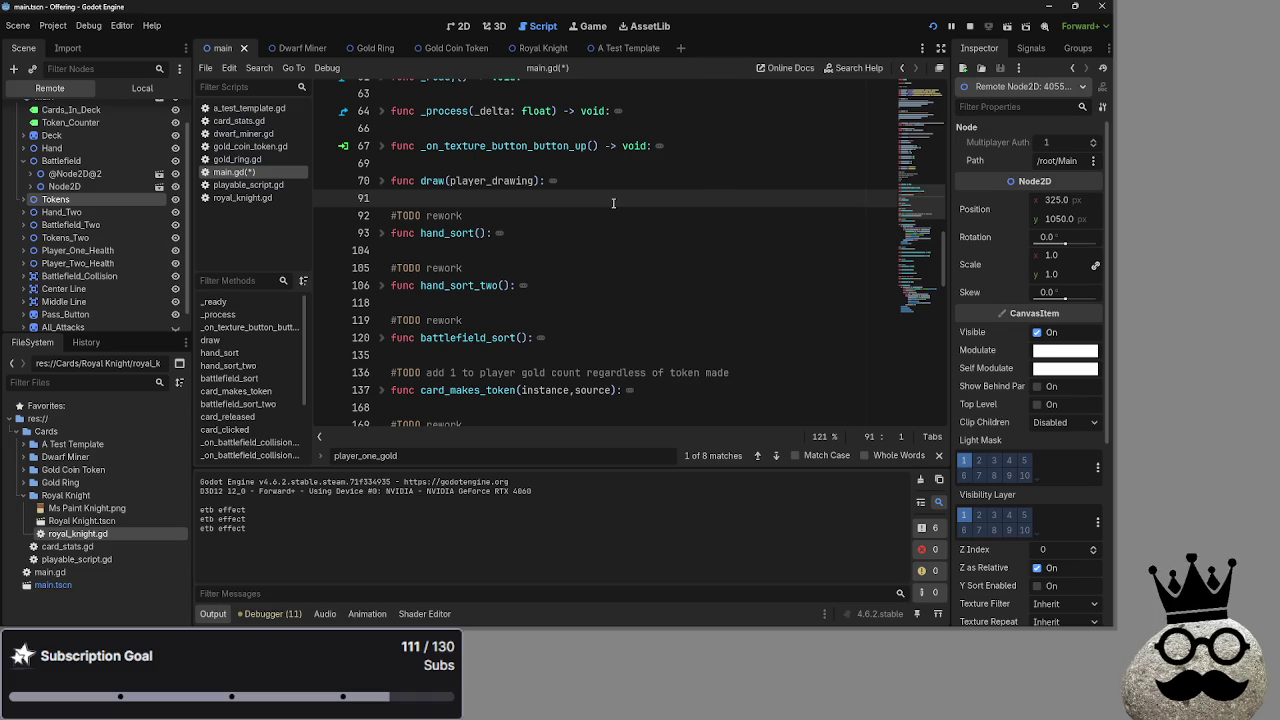
pyautogui.scroll(-5, 613, 203)
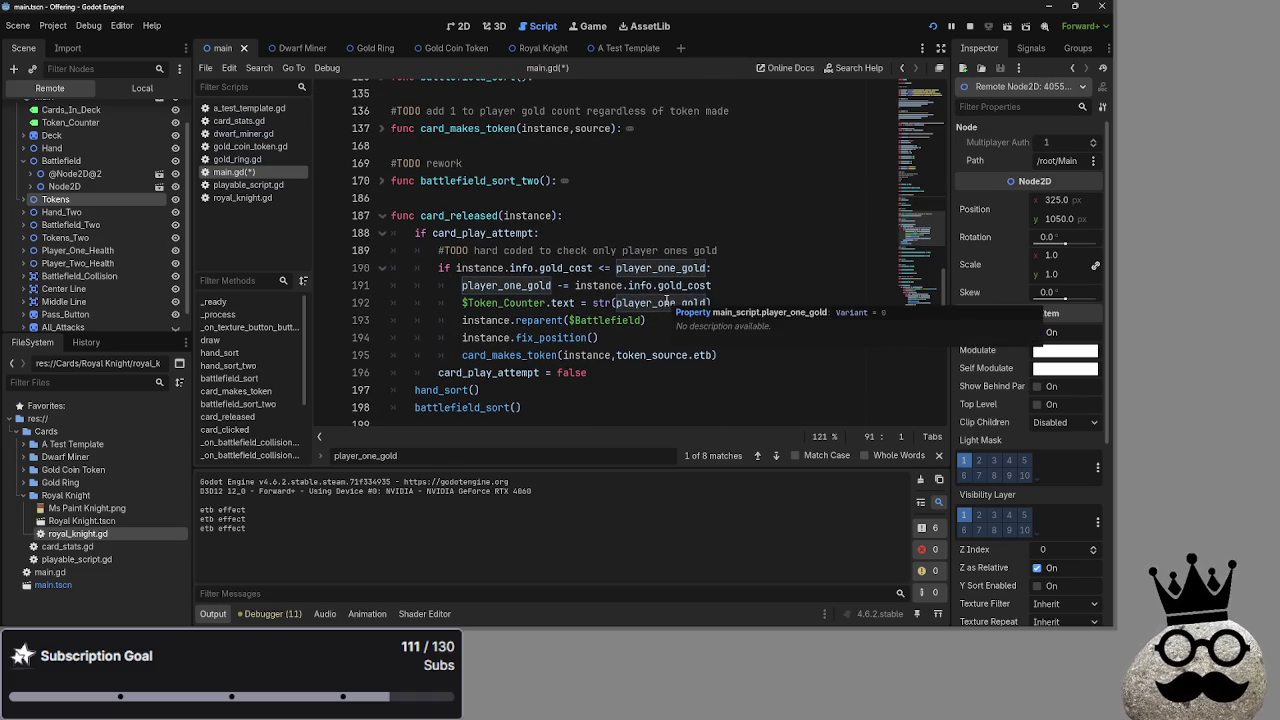
pyautogui.scroll(-3, 717, 300)
pyautogui.scroll(-3, 717, 300)
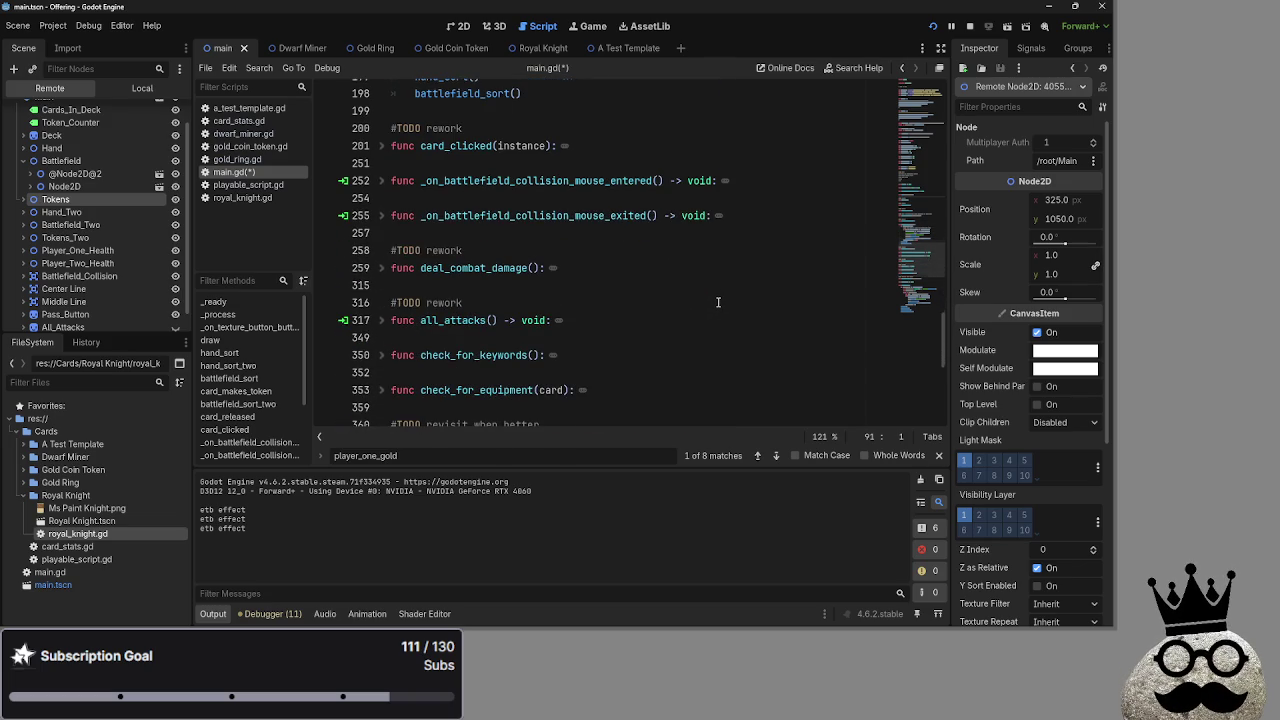
pyautogui.scroll(5, 717, 302)
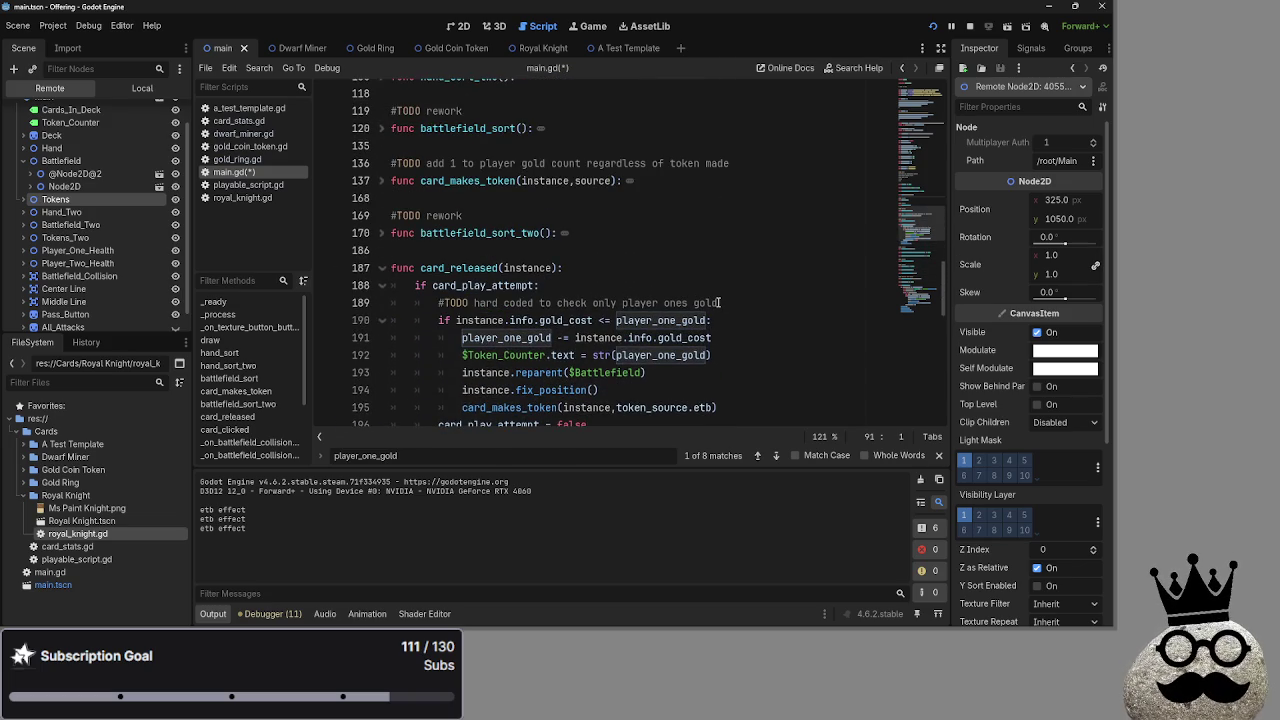
pyautogui.click(646, 200)
pyautogui.scroll(1, 646, 200)
pyautogui.press('Up')
pyautogui.press('Up')
pyautogui.press('Up')
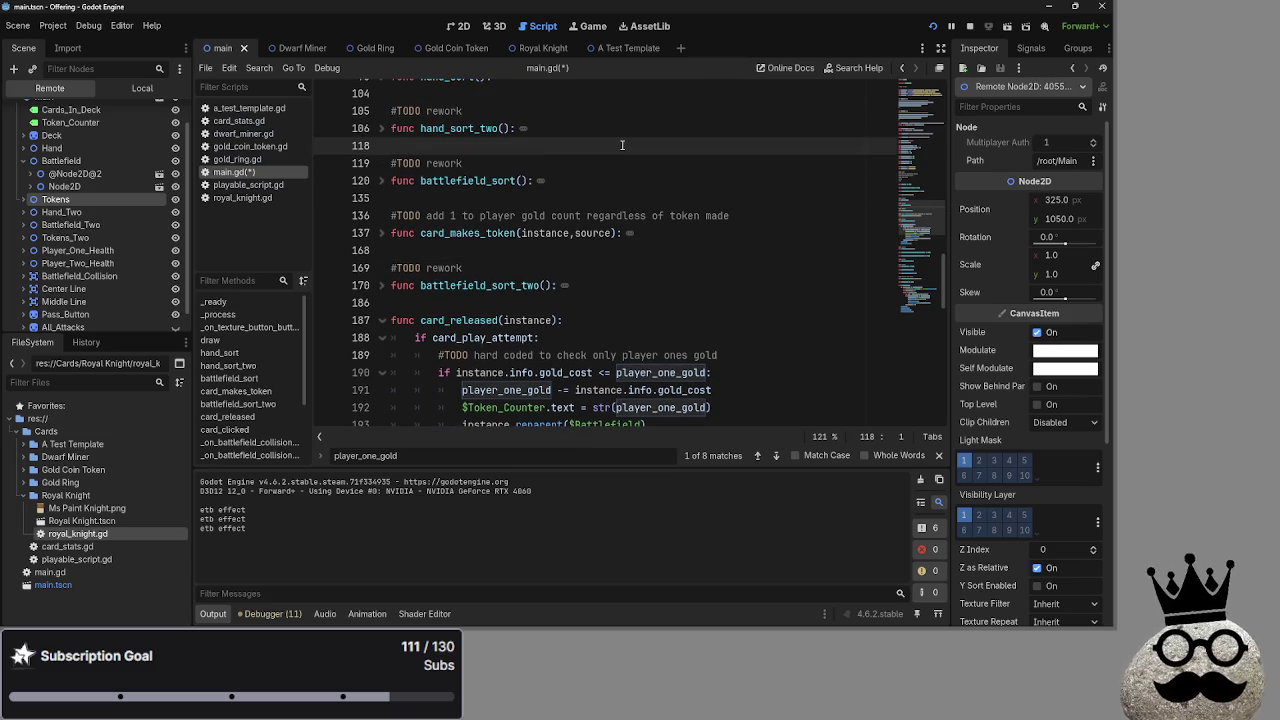
pyautogui.scroll(2, 622, 145)
pyautogui.press('Up')
pyautogui.press('Up')
pyautogui.press('Up')
pyautogui.scroll(2, 520, 150)
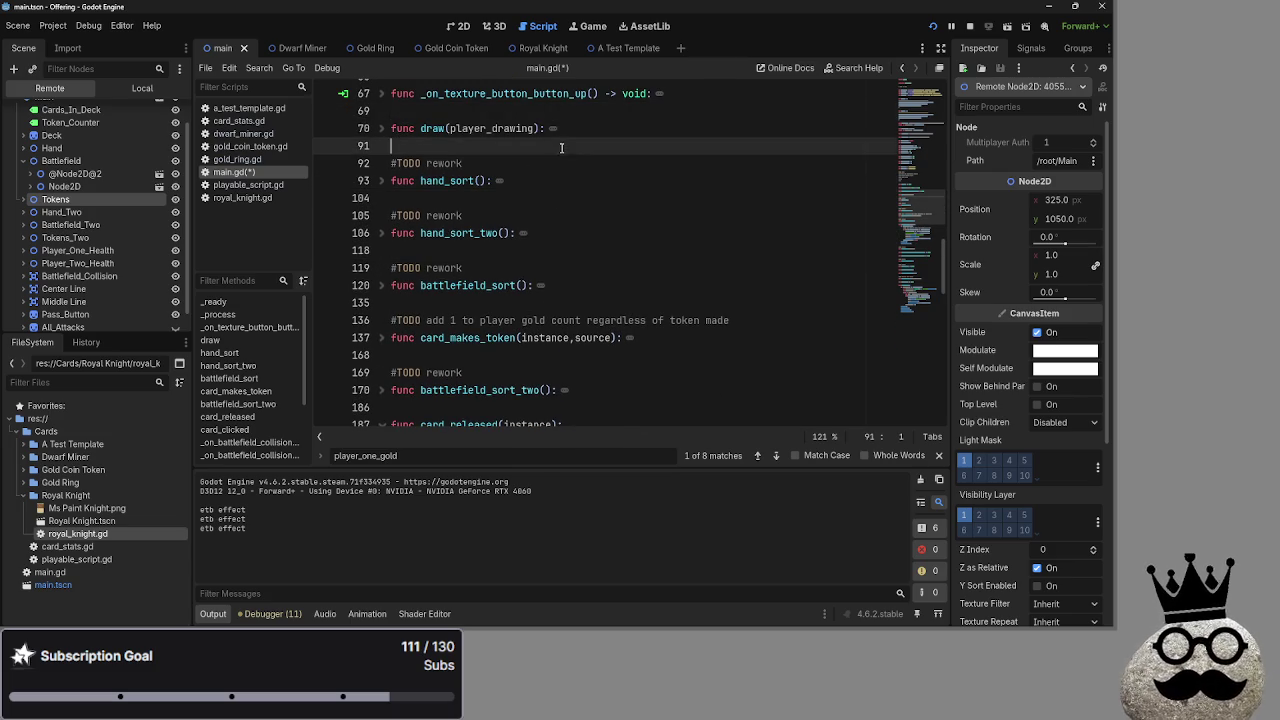
pyautogui.press('Up')
pyautogui.press('Up')
pyautogui.press('Up')
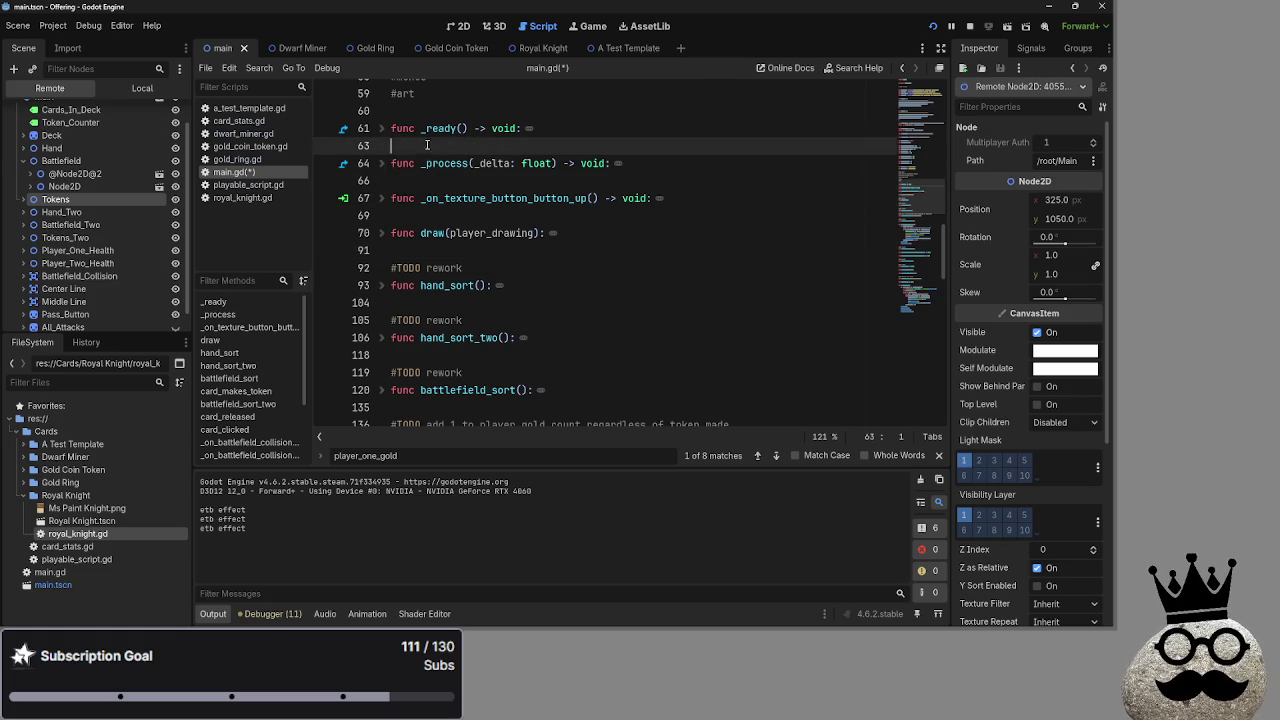
pyautogui.click(405, 168)
pyautogui.press('Up')
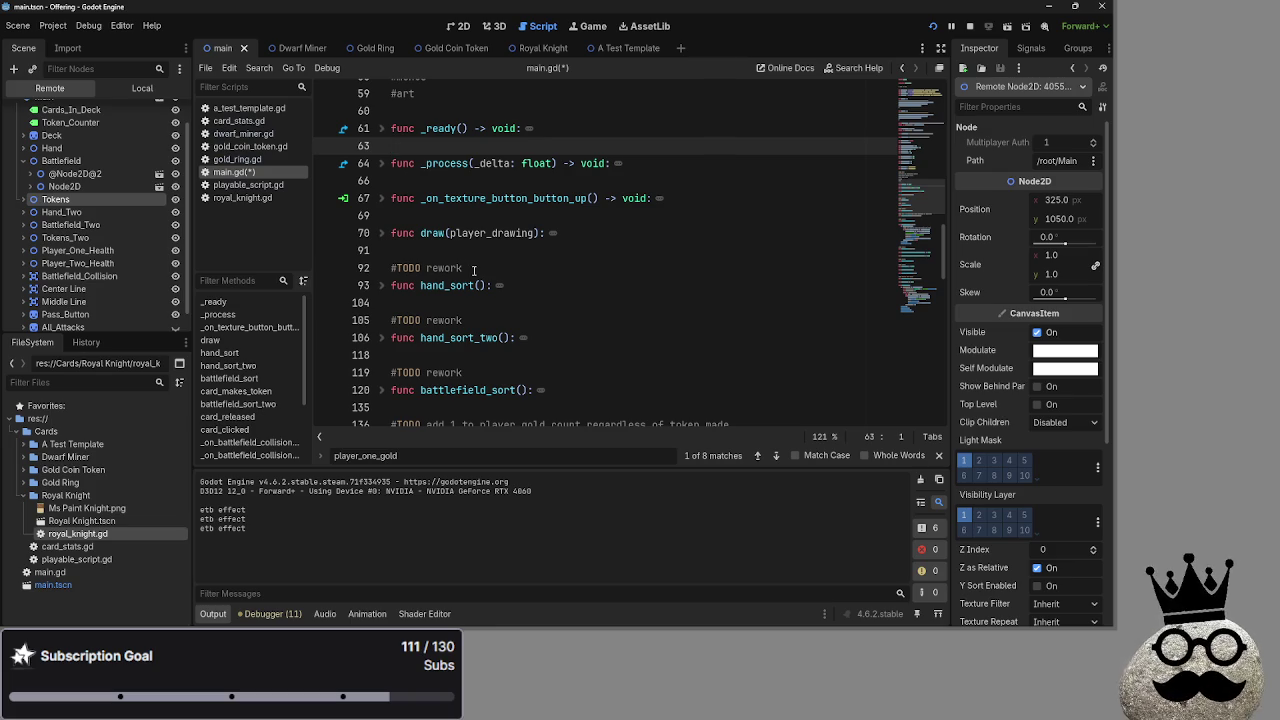
pyautogui.scroll(-6, 474, 270)
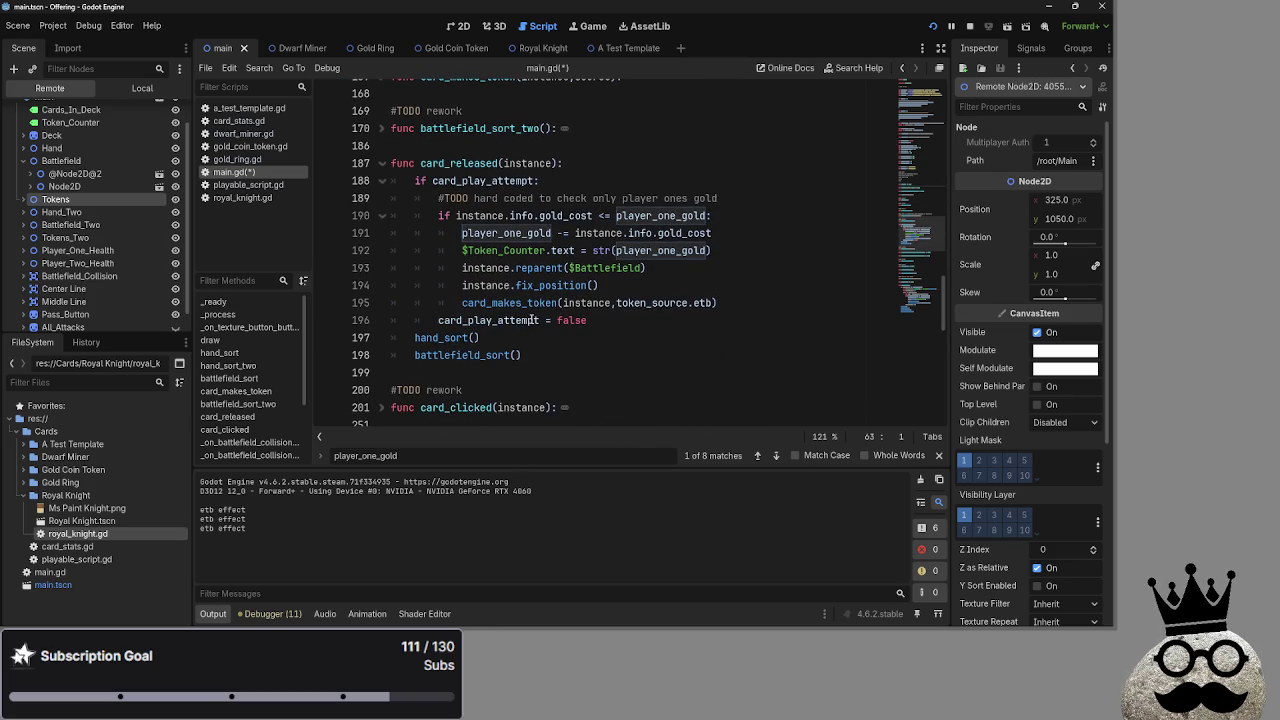
pyautogui.doubleClick(660, 250)
pyautogui.doubleClick(660, 215)
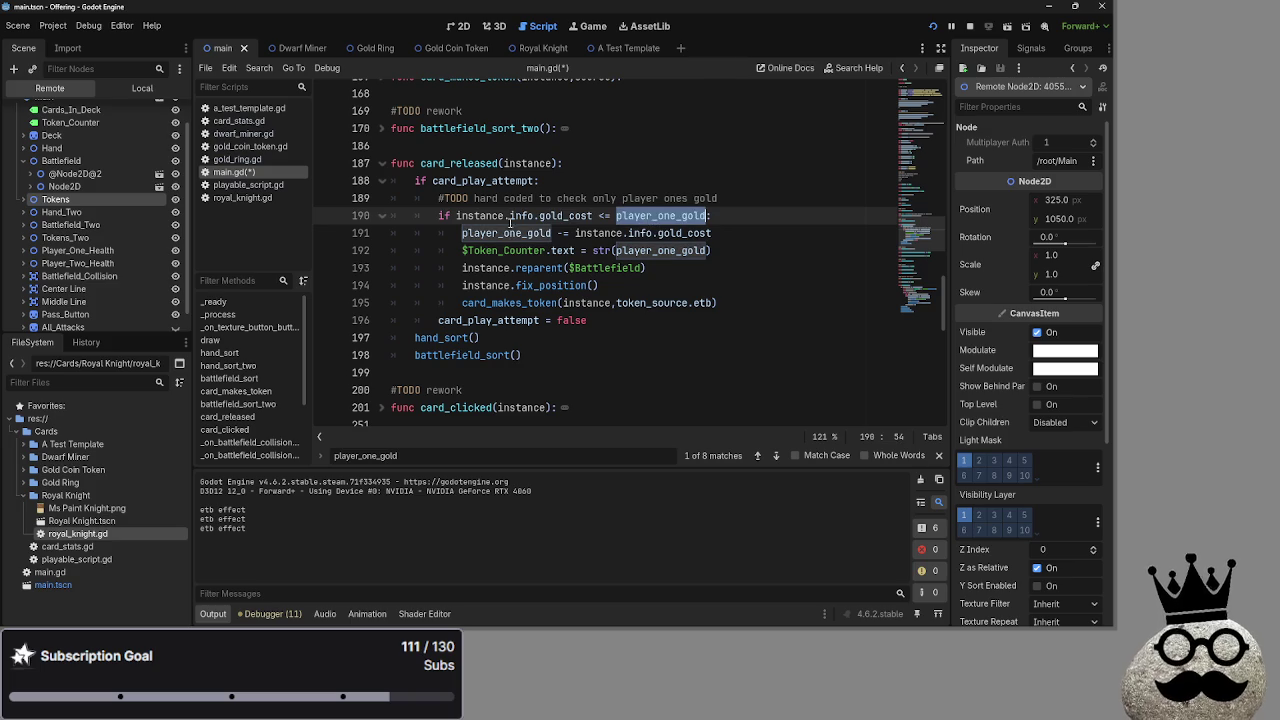
pyautogui.doubleClick(506, 232)
pyautogui.doubleClick(668, 250)
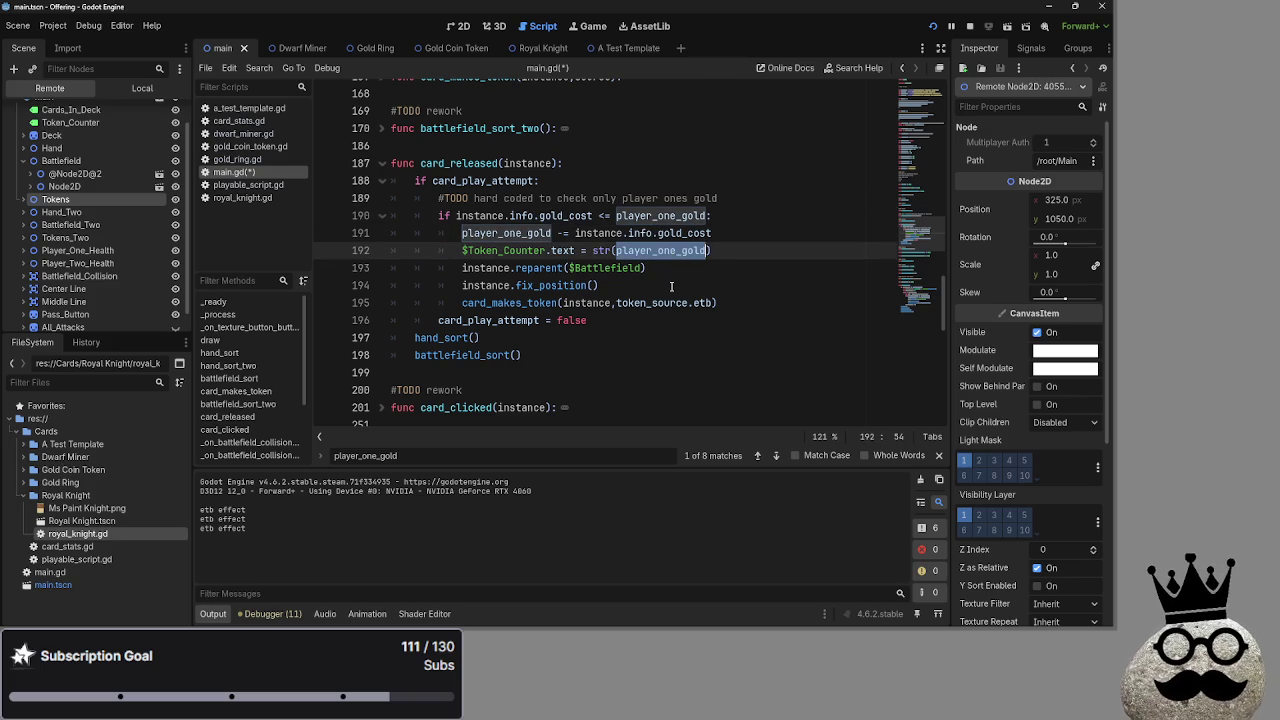
pyautogui.click(672, 251)
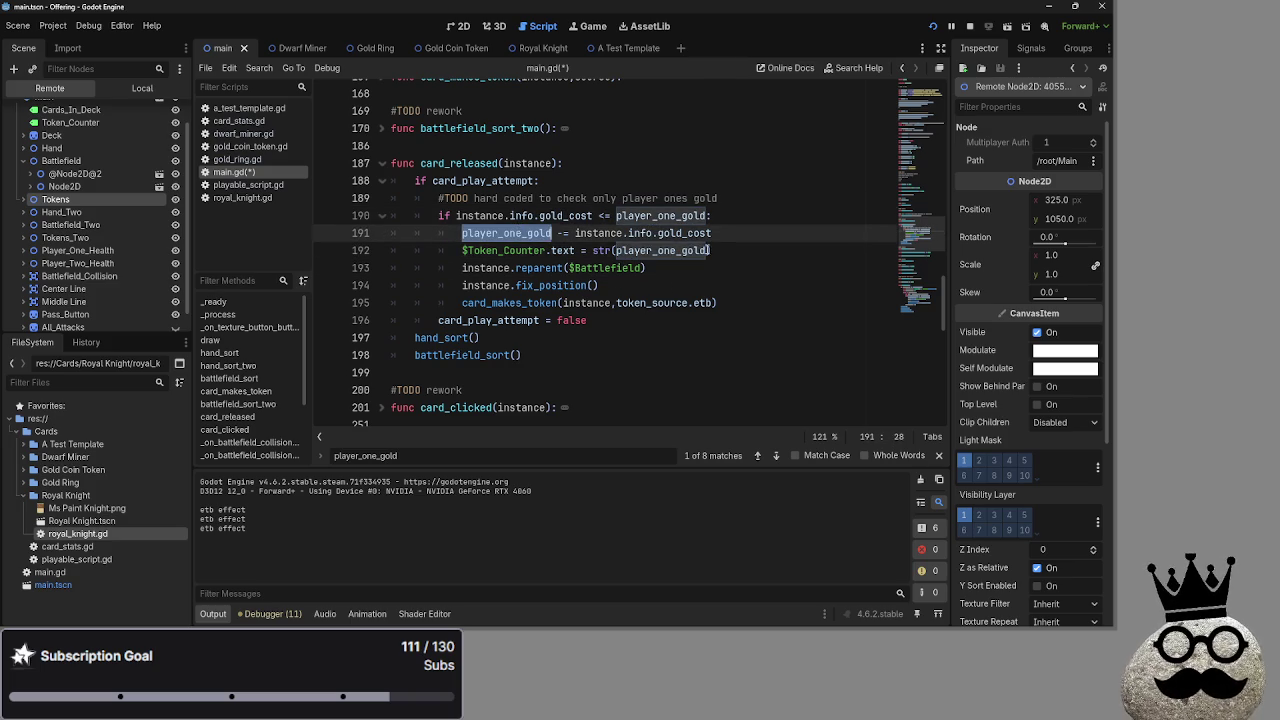
pyautogui.doubleClick(539, 237)
pyautogui.doubleClick(539, 238)
pyautogui.doubleClick(532, 236)
pyautogui.doubleClick(527, 235)
pyautogui.doubleClick(522, 234)
pyautogui.doubleClick(517, 235)
pyautogui.doubleClick(512, 236)
pyautogui.doubleClick(508, 237)
pyautogui.click(503, 238)
pyautogui.doubleClick(500, 239)
pyautogui.doubleClick(497, 239)
pyautogui.doubleClick(494, 238)
pyautogui.doubleClick(491, 238)
pyautogui.hotkey('ctrl', 'd')
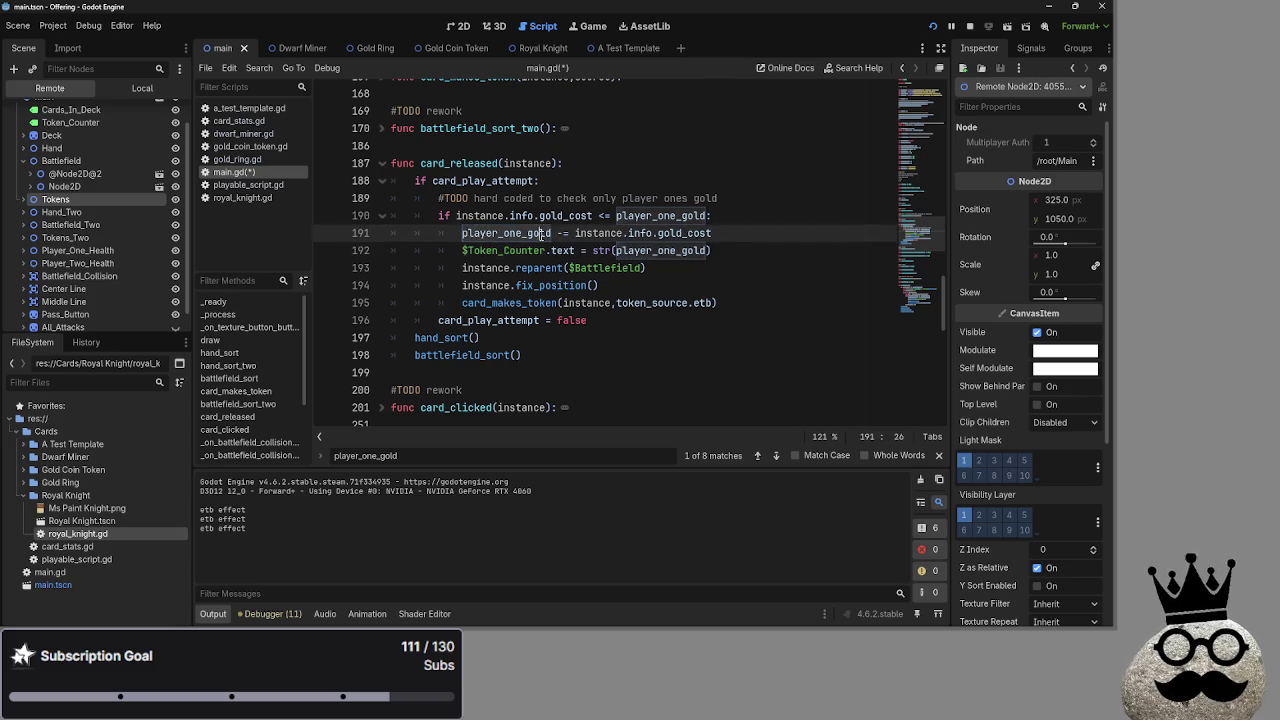
pyautogui.press('Escape')
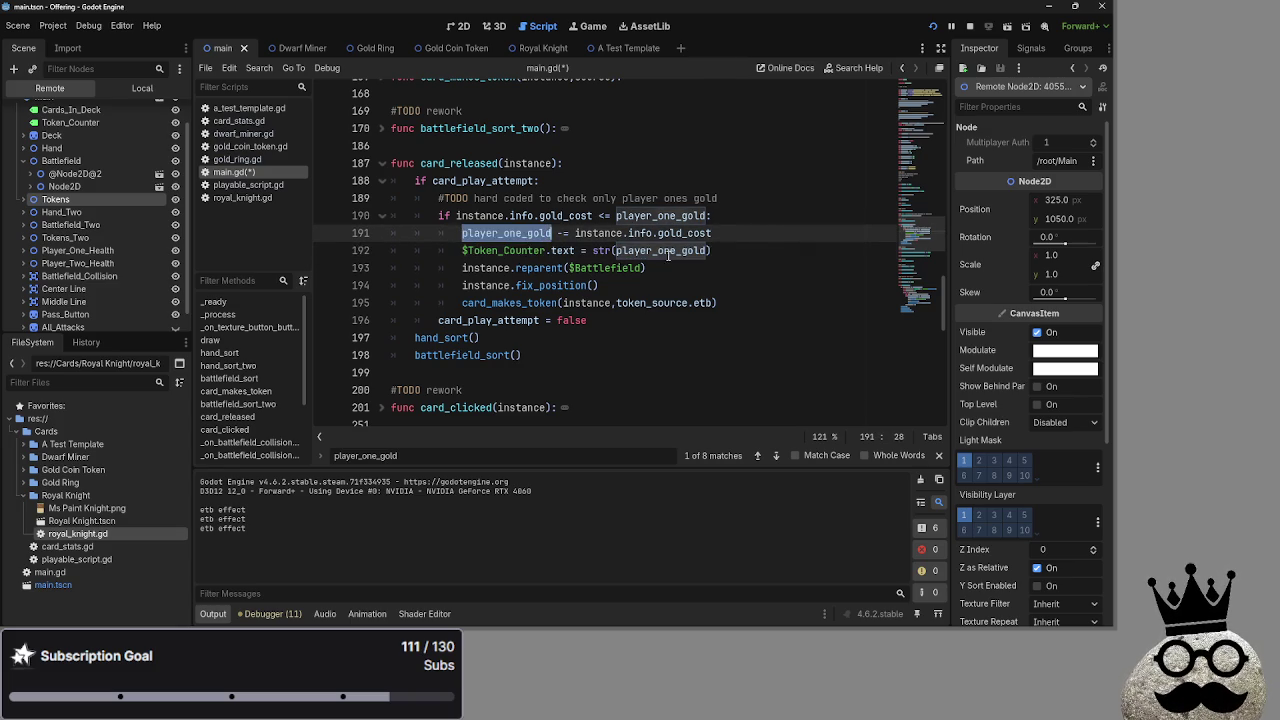
pyautogui.hotkey('ctrl', 'd')
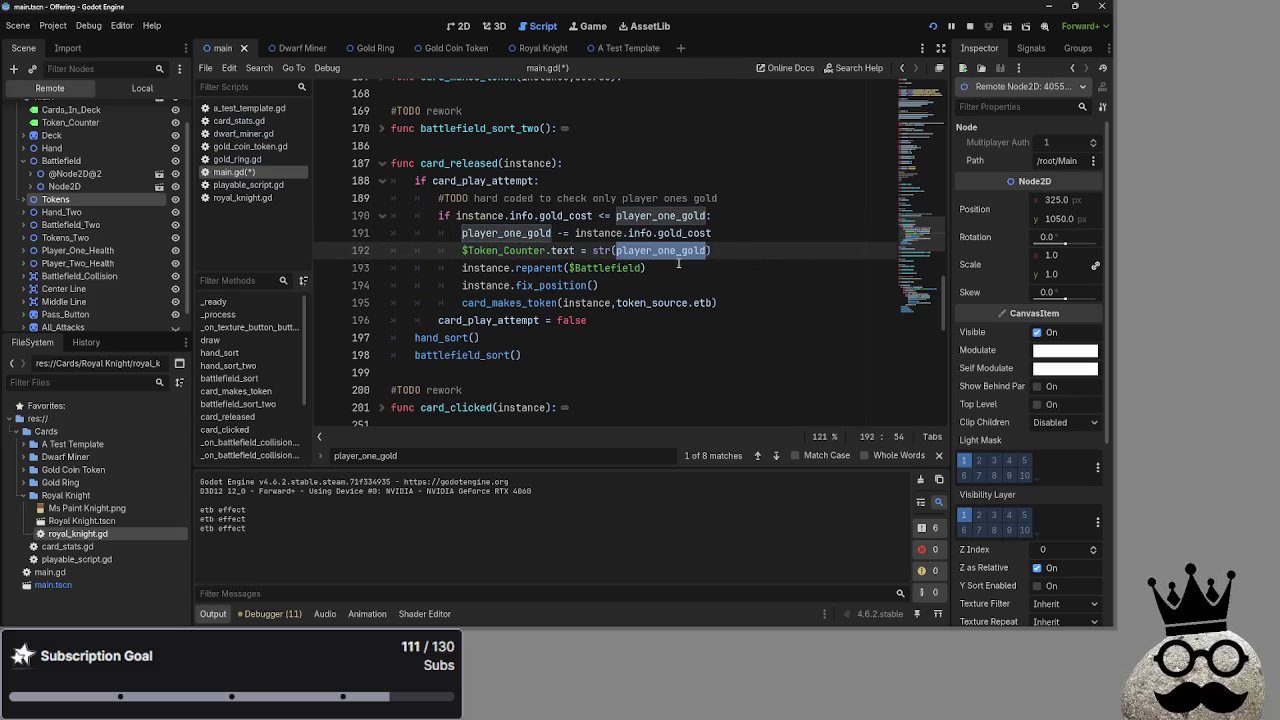
pyautogui.click(674, 265)
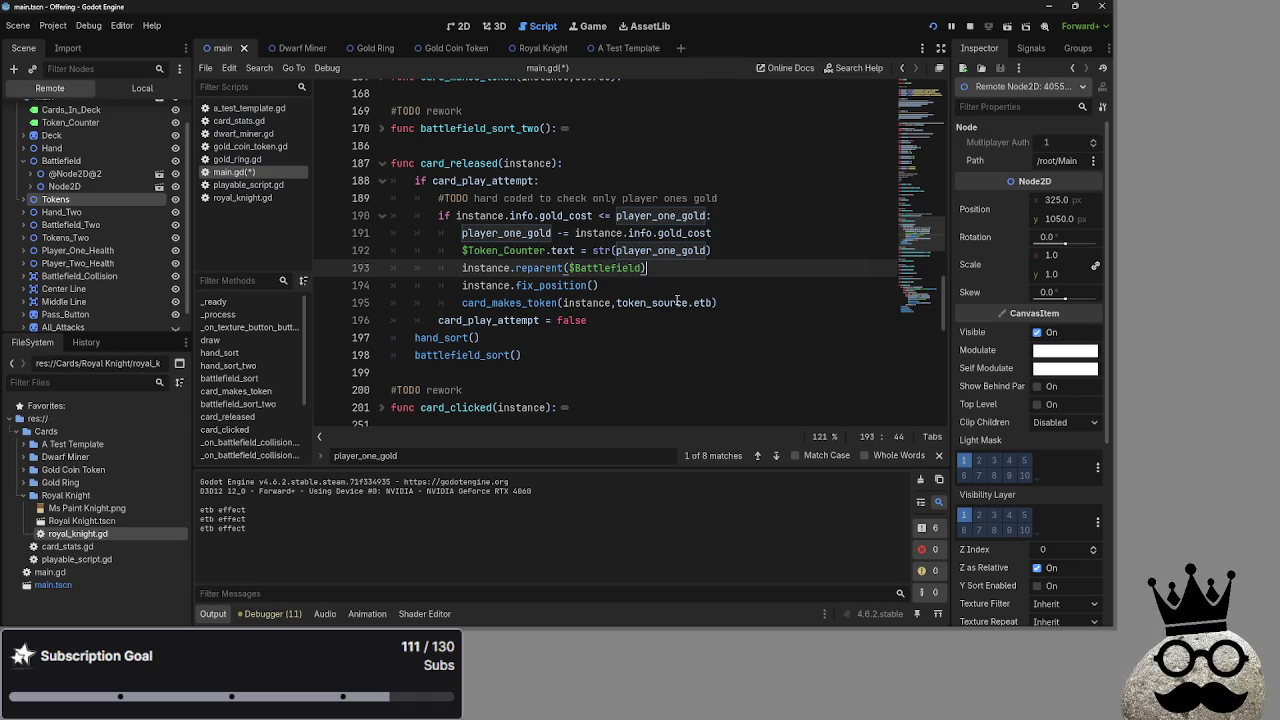
pyautogui.scroll(-2, 628, 372)
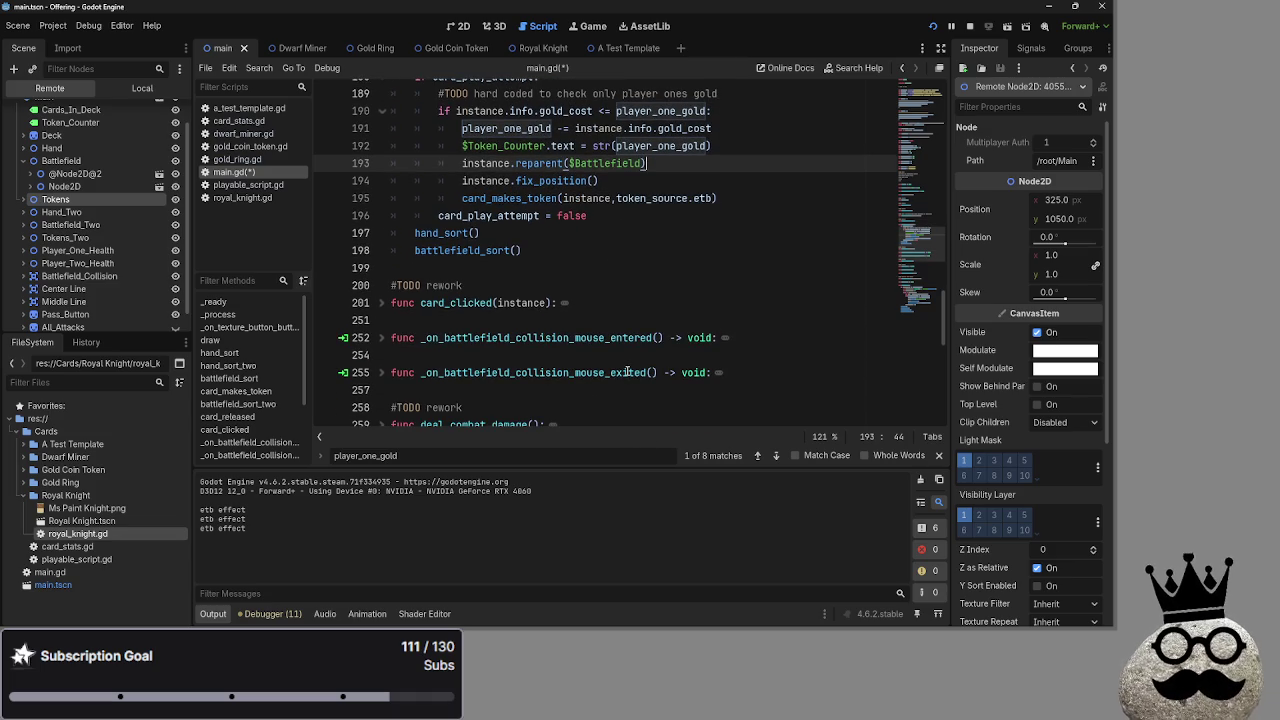
# Scroll through main.gd, briefly expanding deal_combat_damage to view its body
pyautogui.scroll(1, 628, 372)
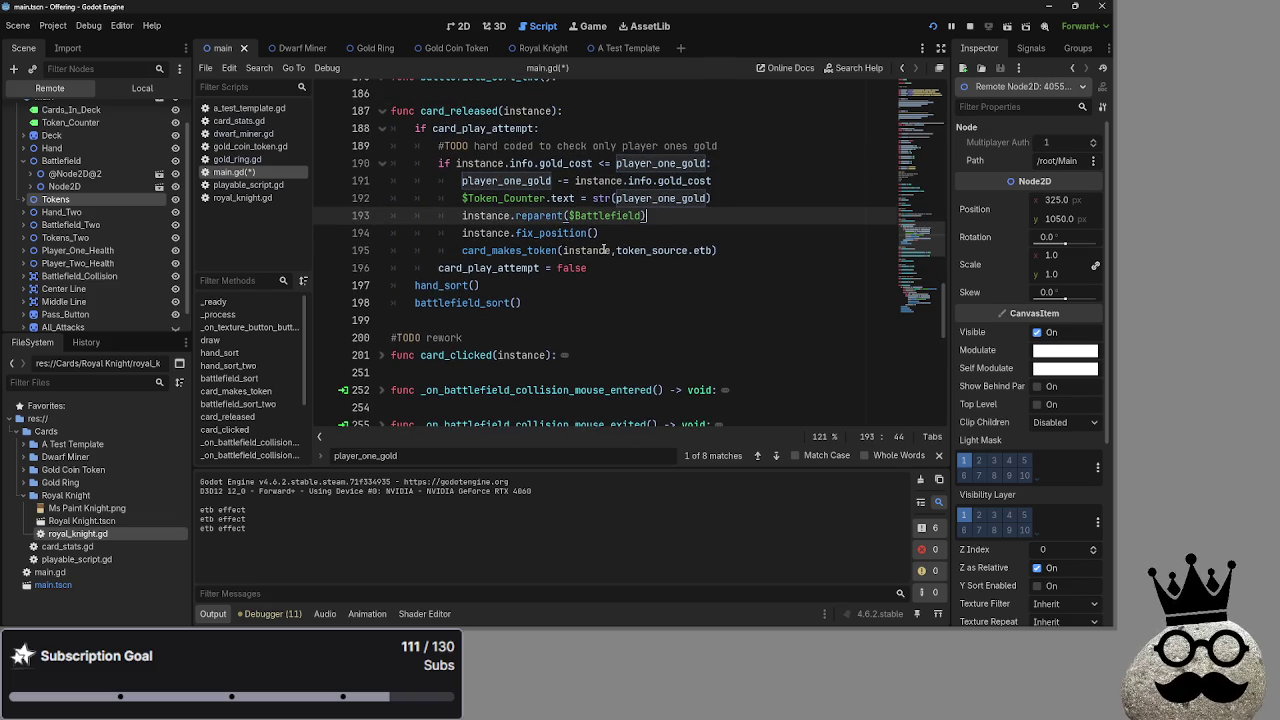
pyautogui.click(648, 233)
pyautogui.scroll(-3, 596, 393)
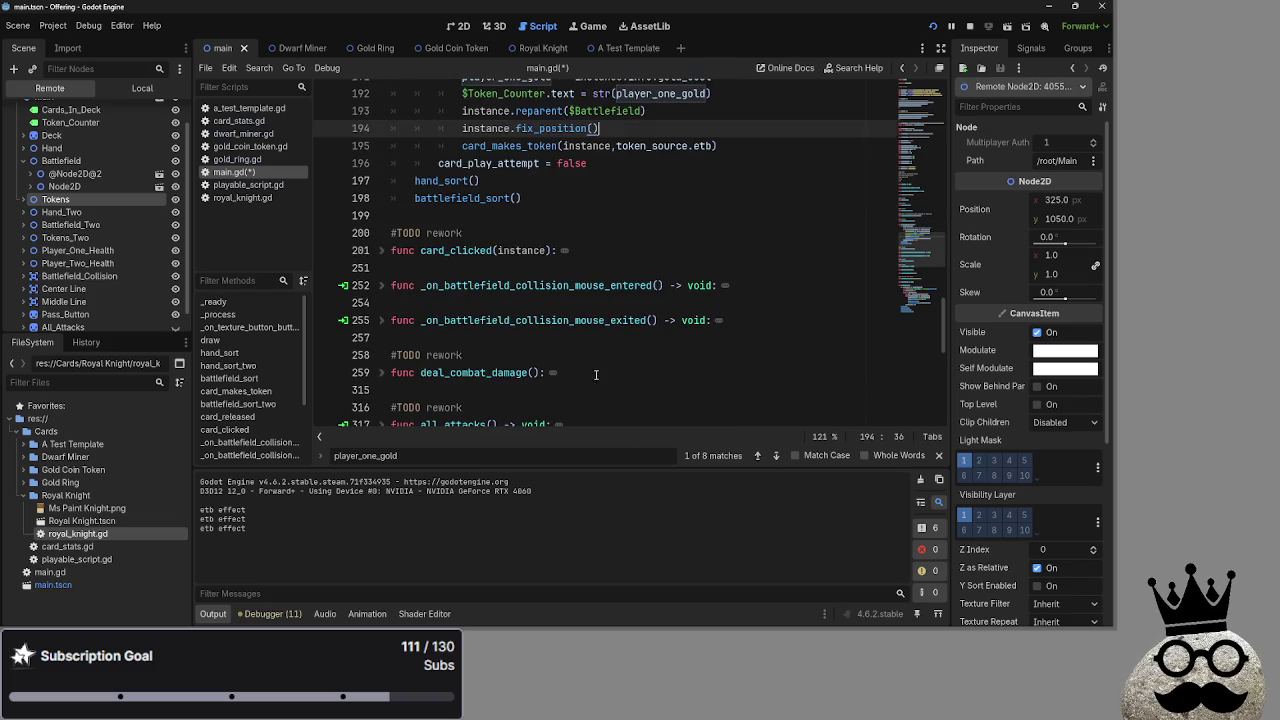
pyautogui.scroll(3, 594, 380)
pyautogui.click(500, 372)
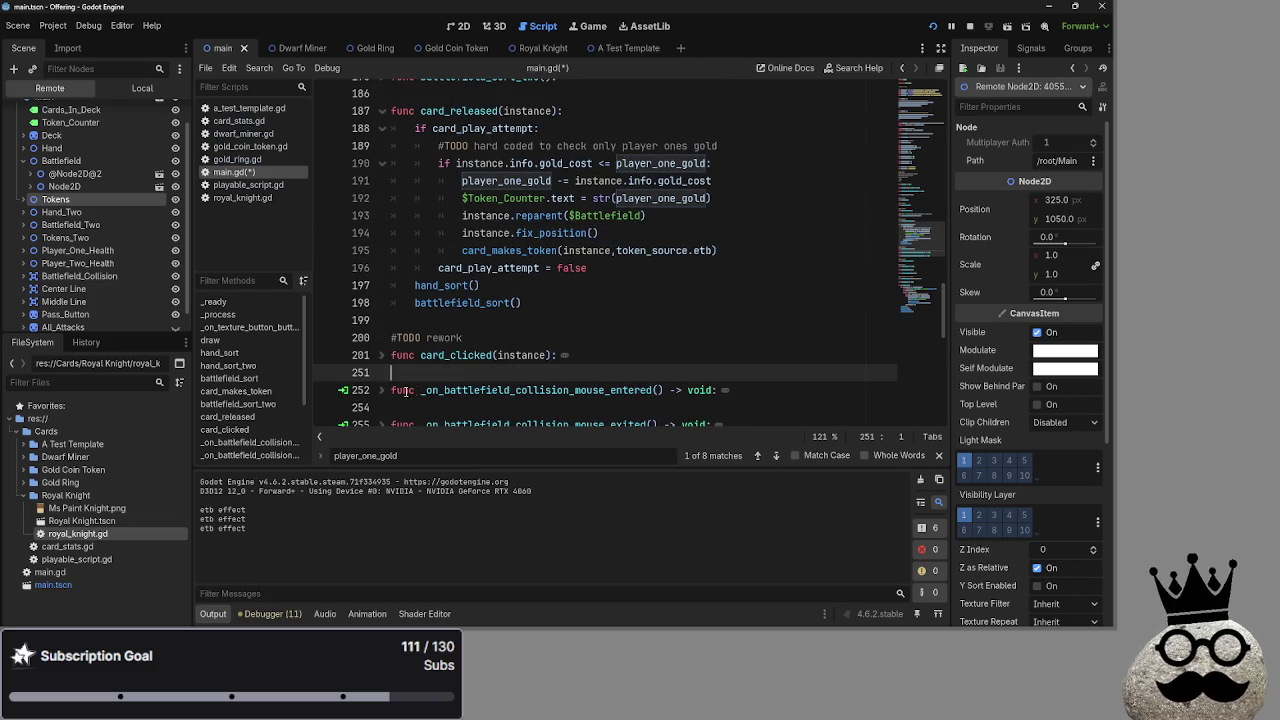
pyautogui.scroll(-1, 553, 386)
pyautogui.scroll(-6, 553, 386)
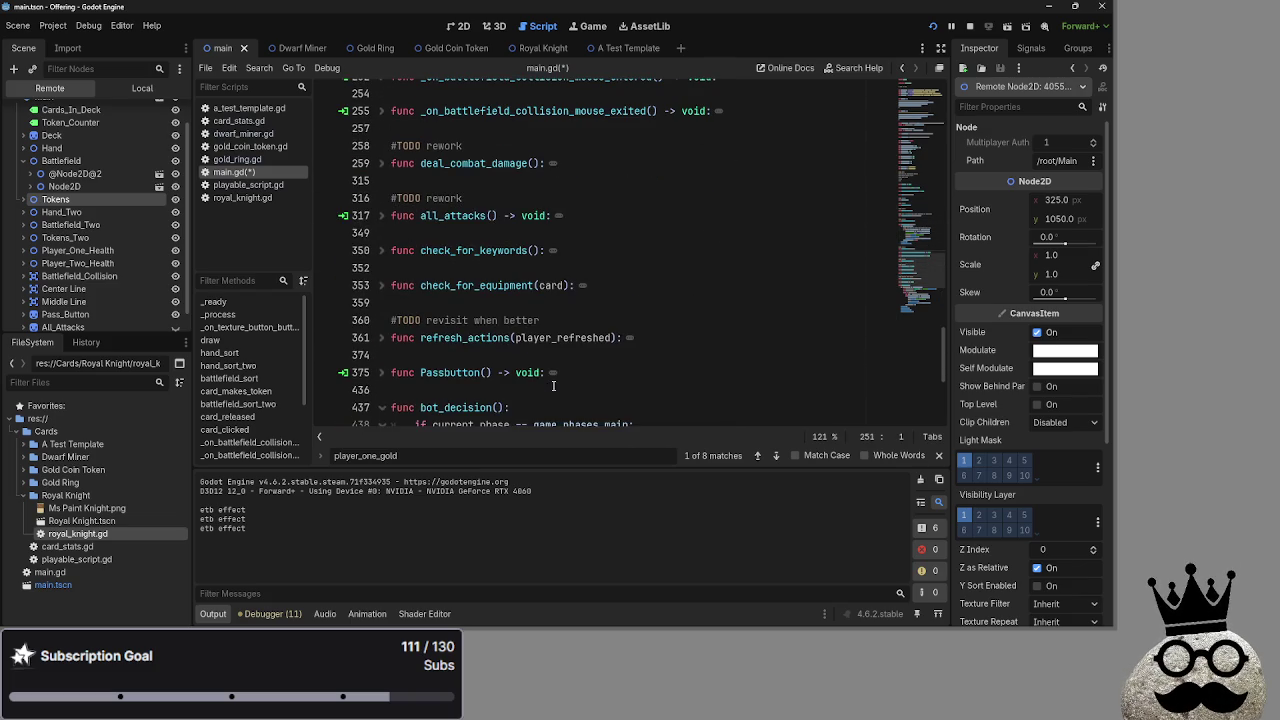
pyautogui.click(384, 163)
pyautogui.click(384, 163)
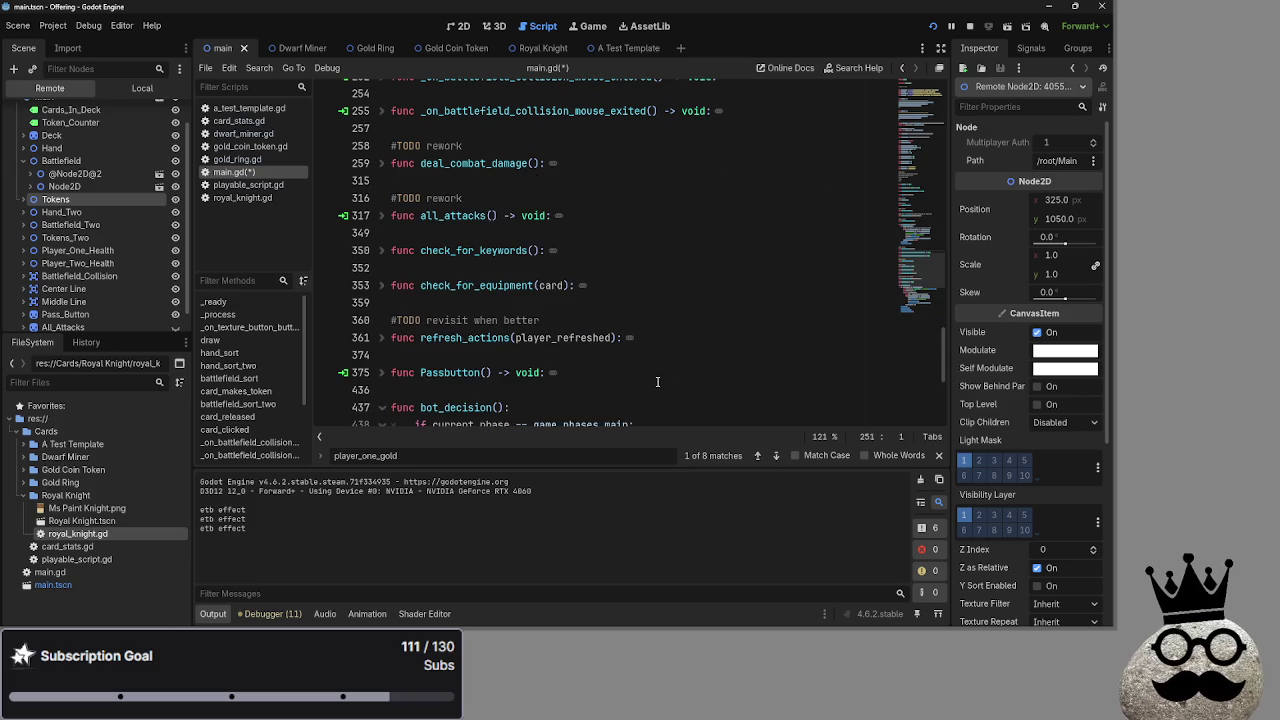
pyautogui.scroll(-3, 657, 377)
pyautogui.scroll(-1, 657, 377)
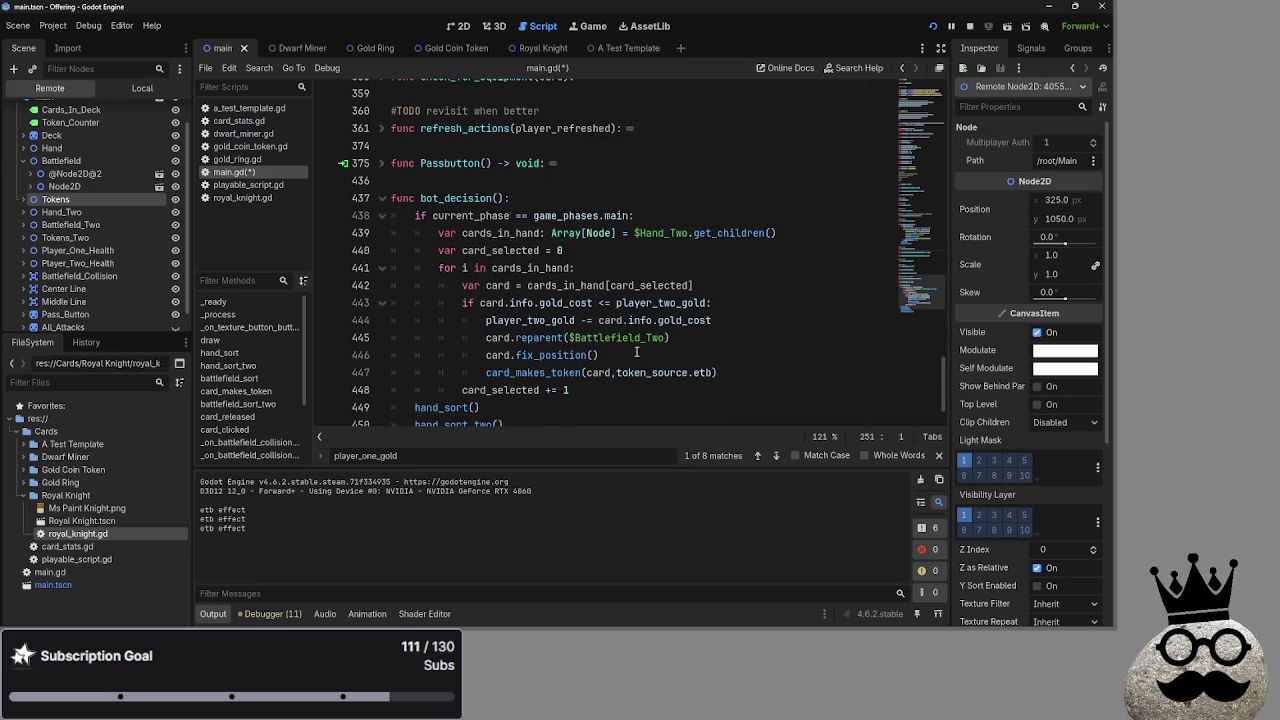
pyautogui.scroll(-1, 636, 352)
# Review the hand_sort and battlefield_sort calls ending bot_decision, through battlefield_sort_two on line 452
pyautogui.click(624, 390)
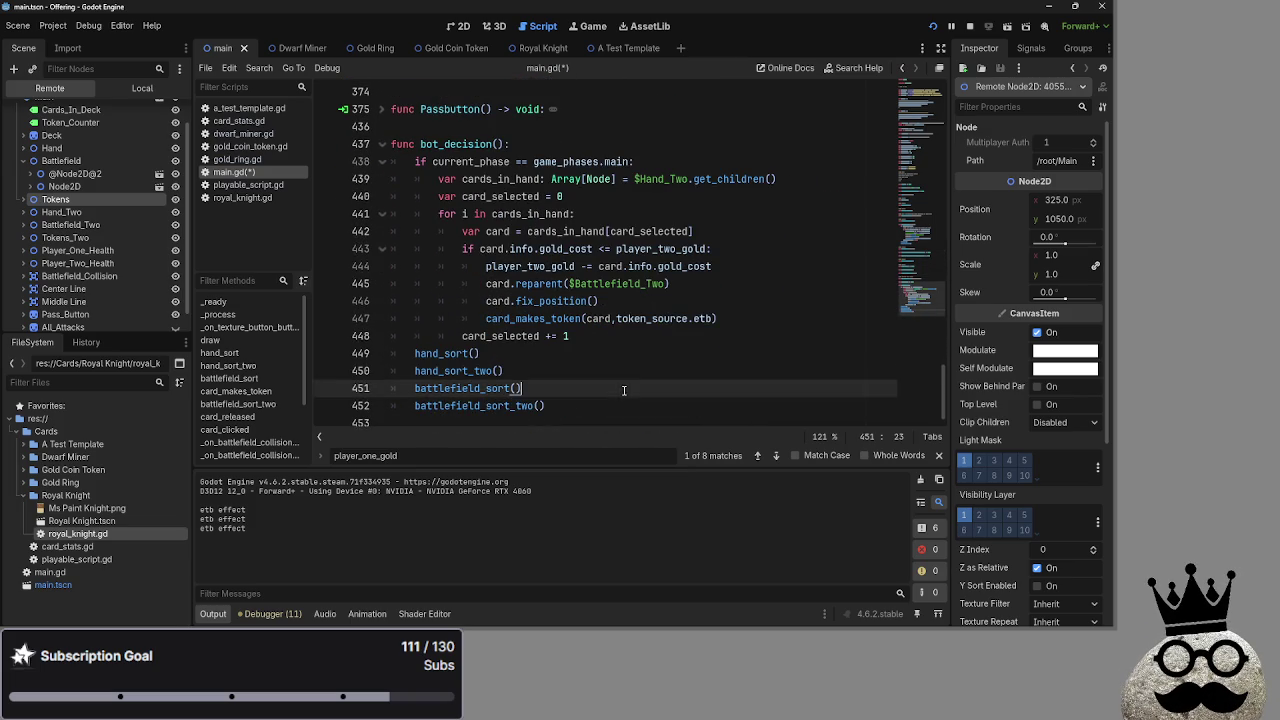
pyautogui.click(618, 352)
pyautogui.click(608, 370)
pyautogui.click(600, 390)
pyautogui.click(588, 407)
pyautogui.moveTo(588, 407)
pyautogui.mouseDown()
pyautogui.moveTo(460, 338)
pyautogui.moveTo(459, 358)
pyautogui.mouseUp()
pyautogui.click(630, 389)
# Scroll back up and briefly expand card_makes_token to view its body
pyautogui.scroll(1, 685, 415)
pyautogui.scroll(2, 685, 415)
pyautogui.scroll(12, 685, 415)
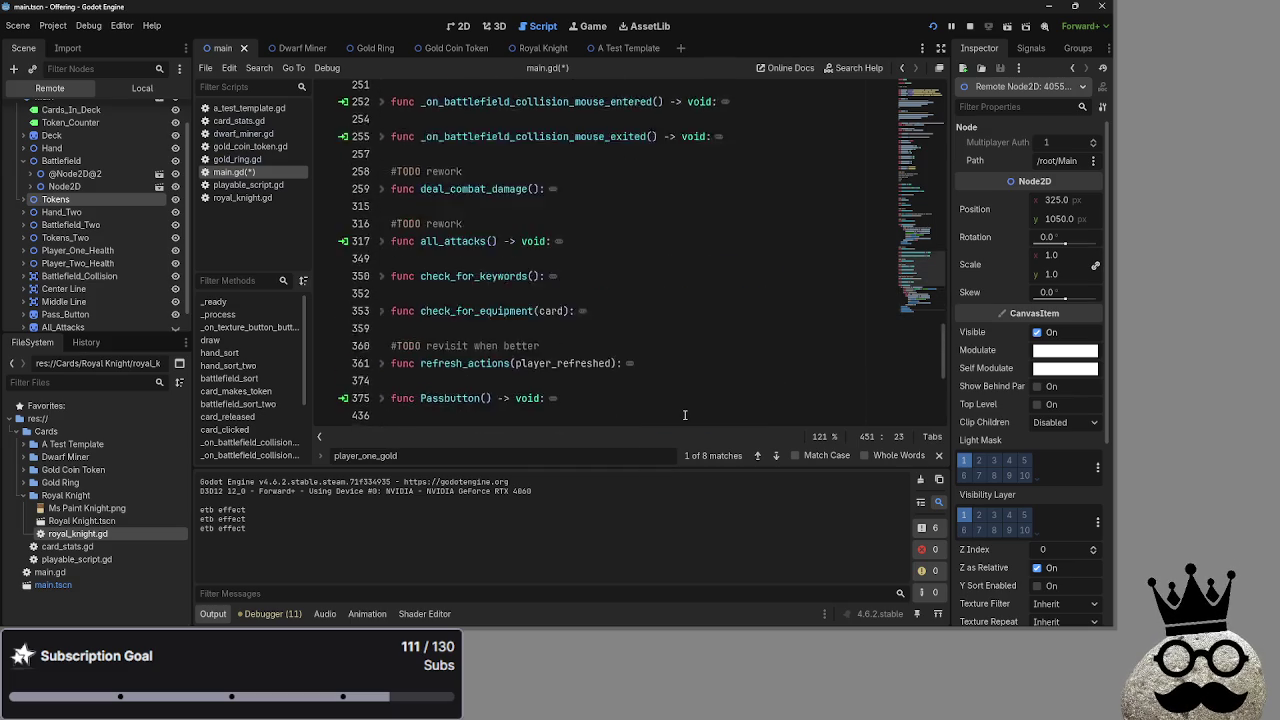
pyautogui.scroll(8, 685, 415)
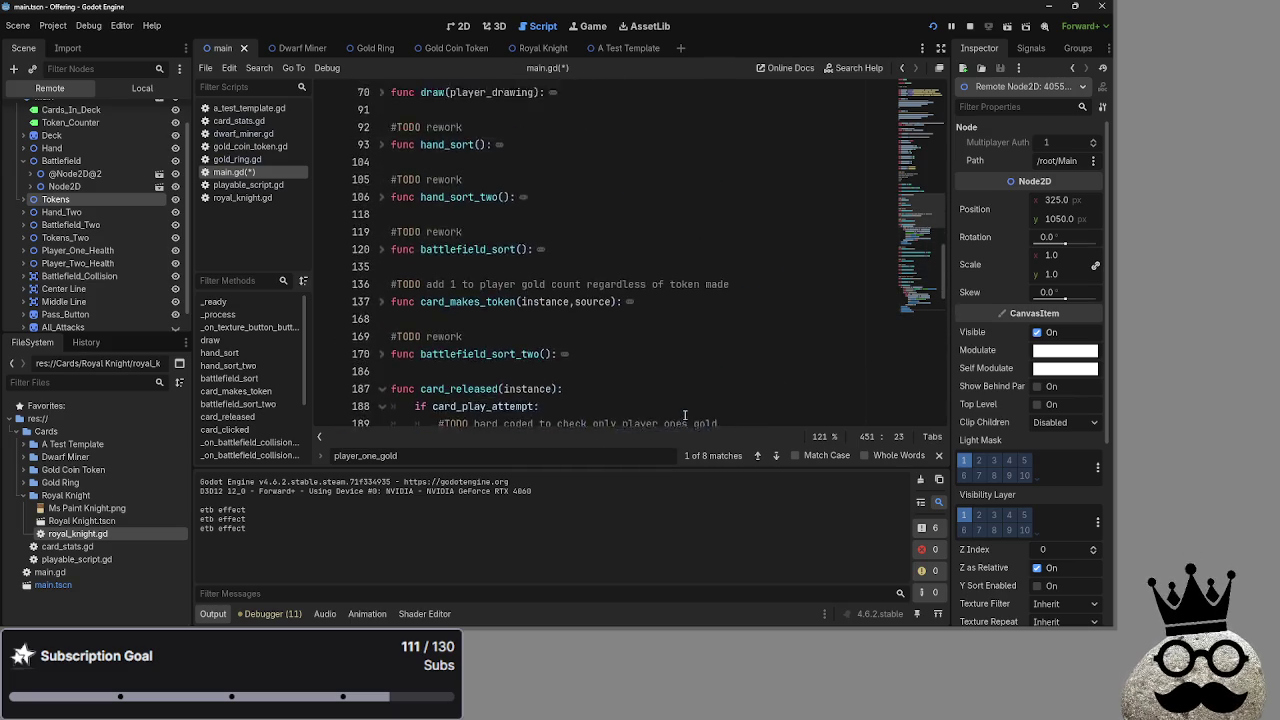
pyautogui.scroll(-5, 685, 415)
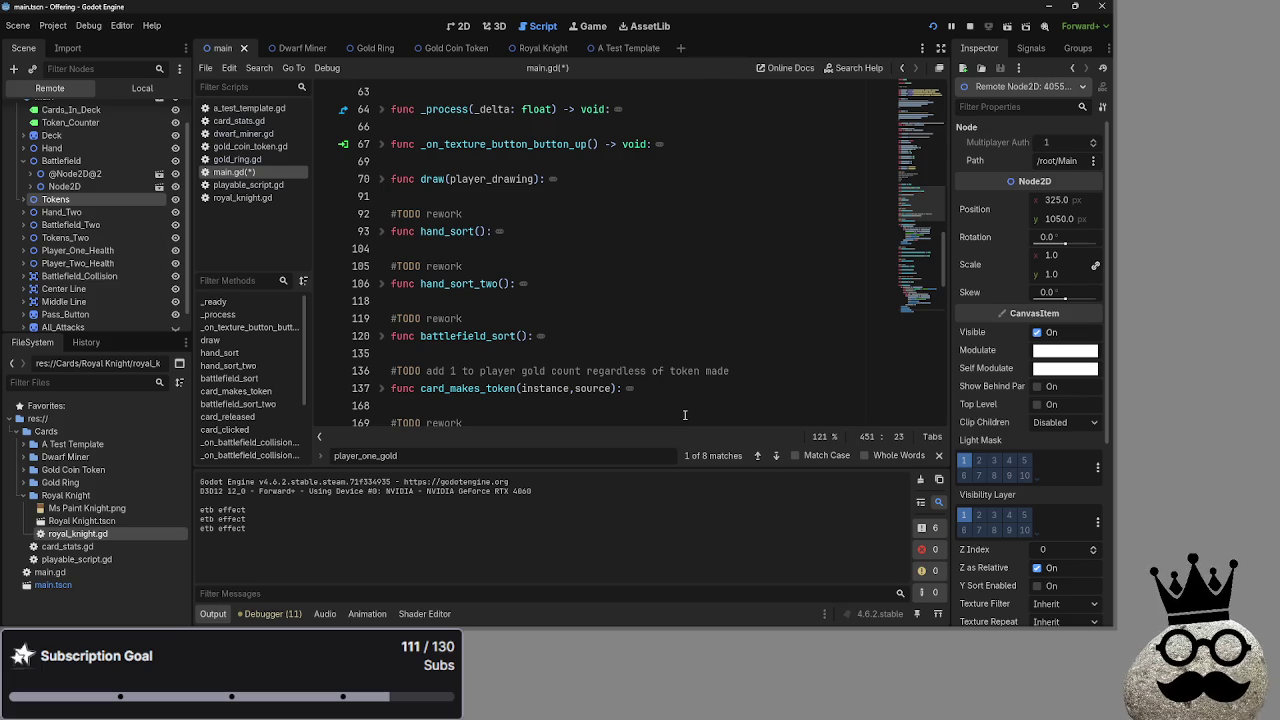
pyautogui.scroll(-1, 682, 415)
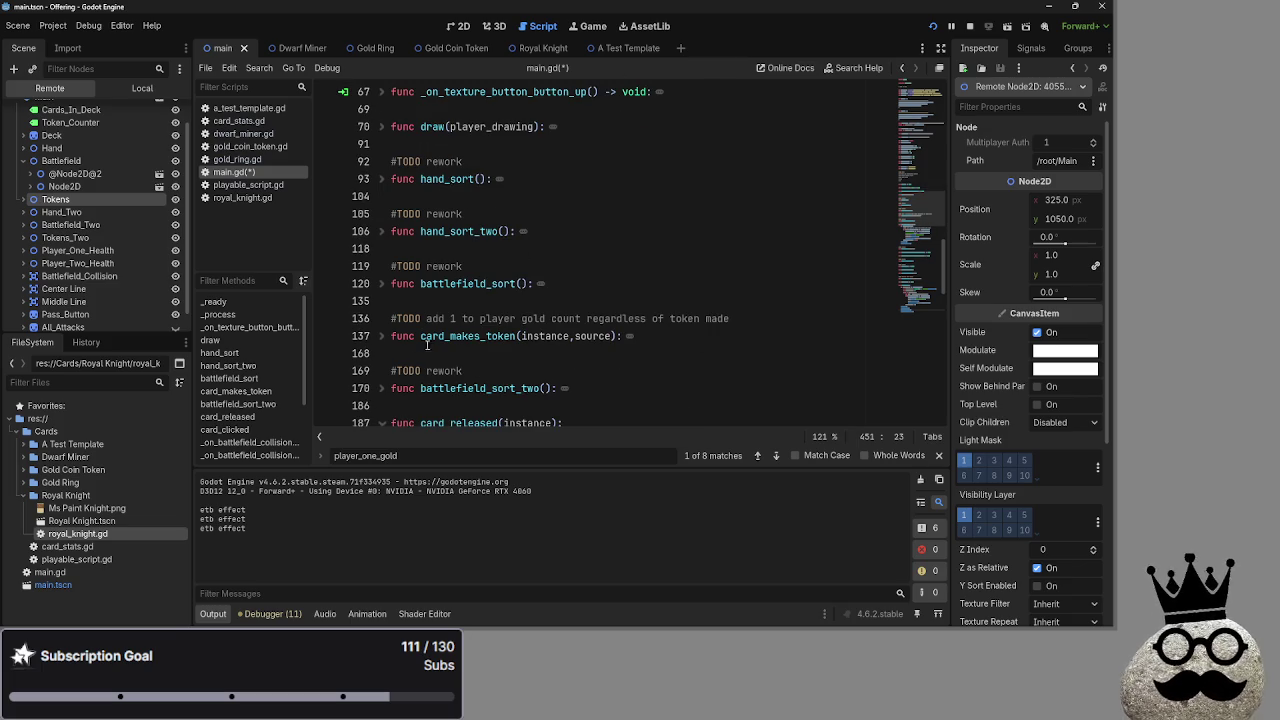
pyautogui.click(384, 337)
pyautogui.click(384, 337)
pyautogui.scroll(-6, 395, 337)
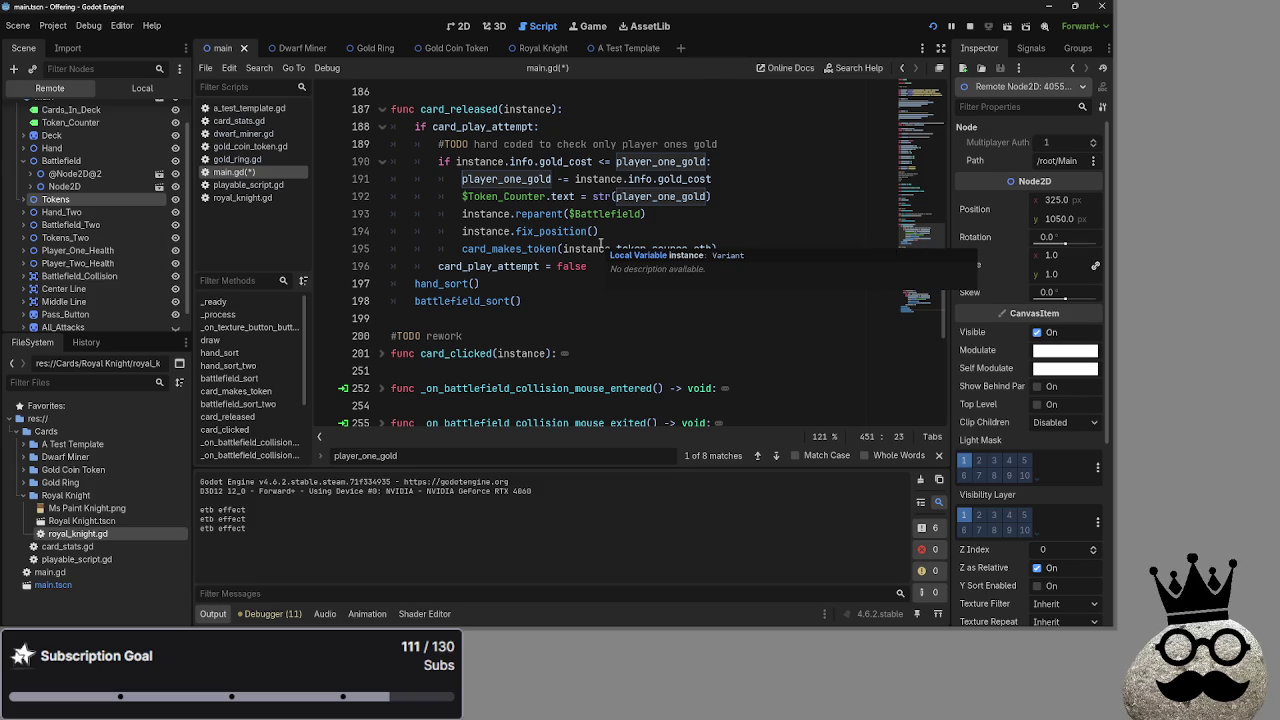
# Inspect the reparent and fix_position lines 193–194 in card_released
pyautogui.click(713, 213)
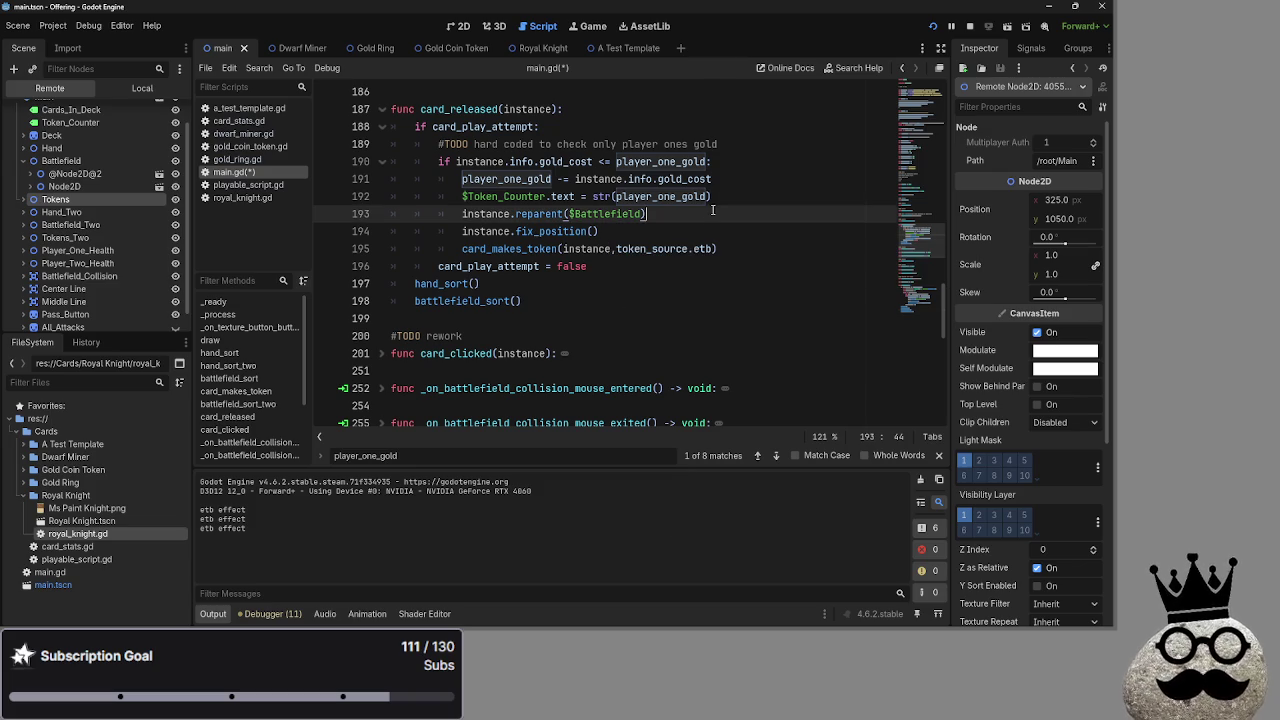
pyautogui.click(667, 230)
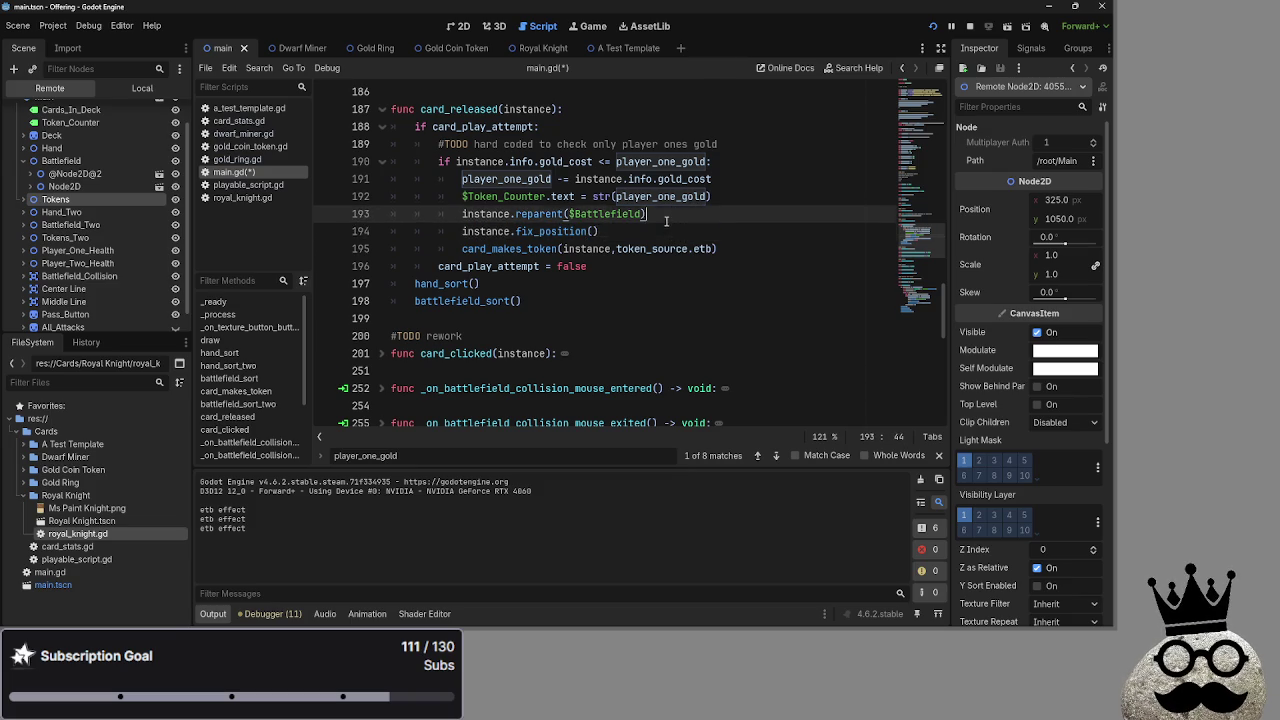
pyautogui.click(671, 219)
pyautogui.click(673, 240)
pyautogui.click(679, 210)
pyautogui.click(674, 232)
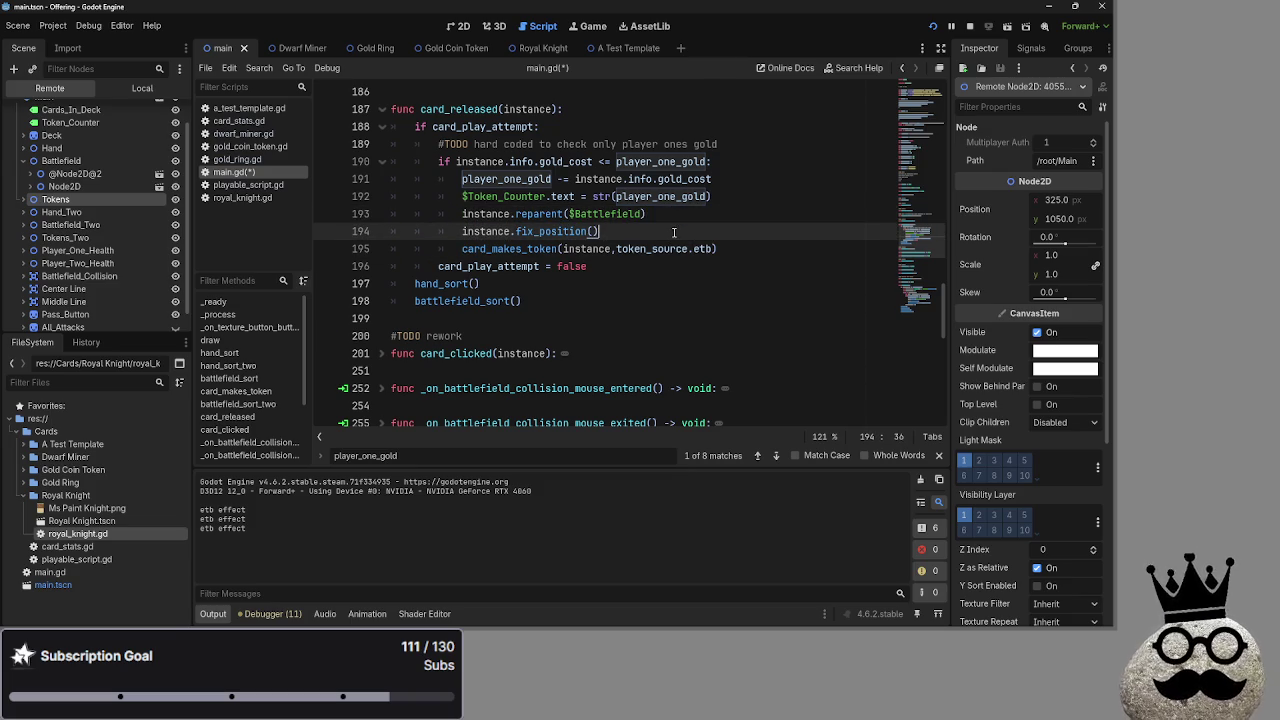
# Open card_stats.gd, then a_test_template.gd, from the Scripts list
pyautogui.click(239, 120)
pyautogui.scroll(-5, 671, 274)
pyautogui.click(248, 108)
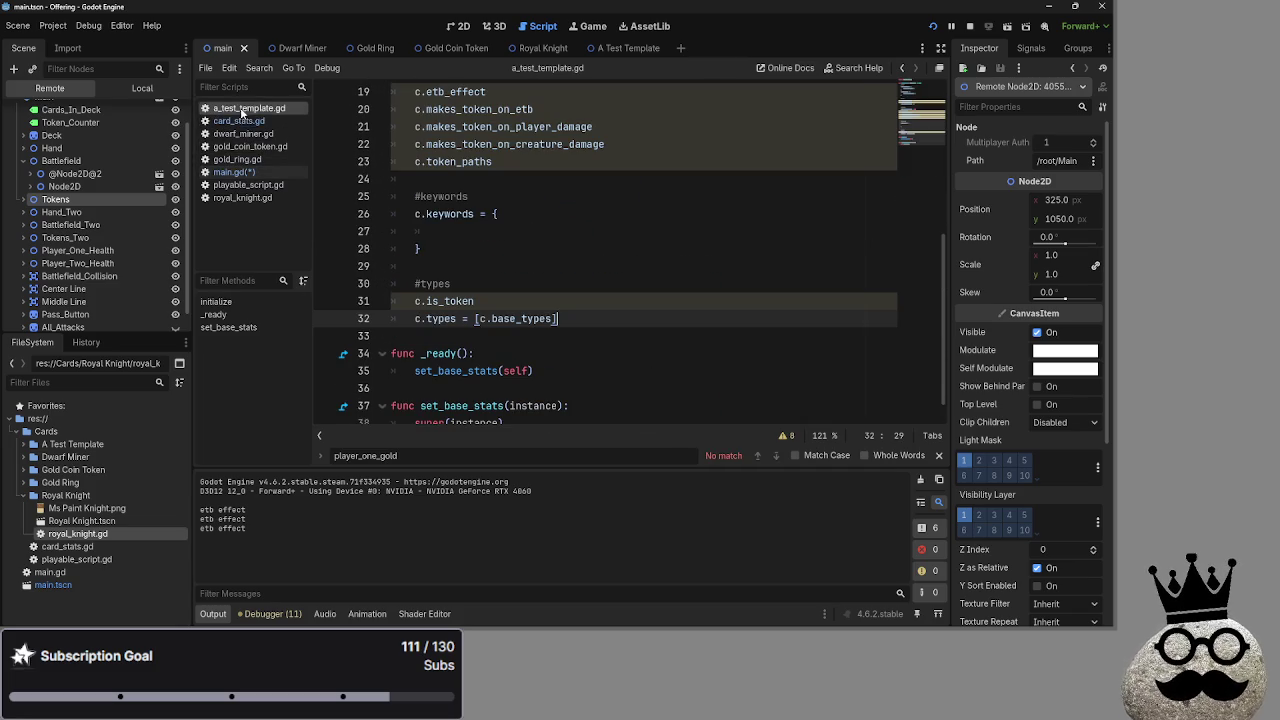
# Scroll the a_test_template.gd script and place the caret at the end of line 9
pyautogui.scroll(4, 672, 245)
pyautogui.scroll(3, 672, 245)
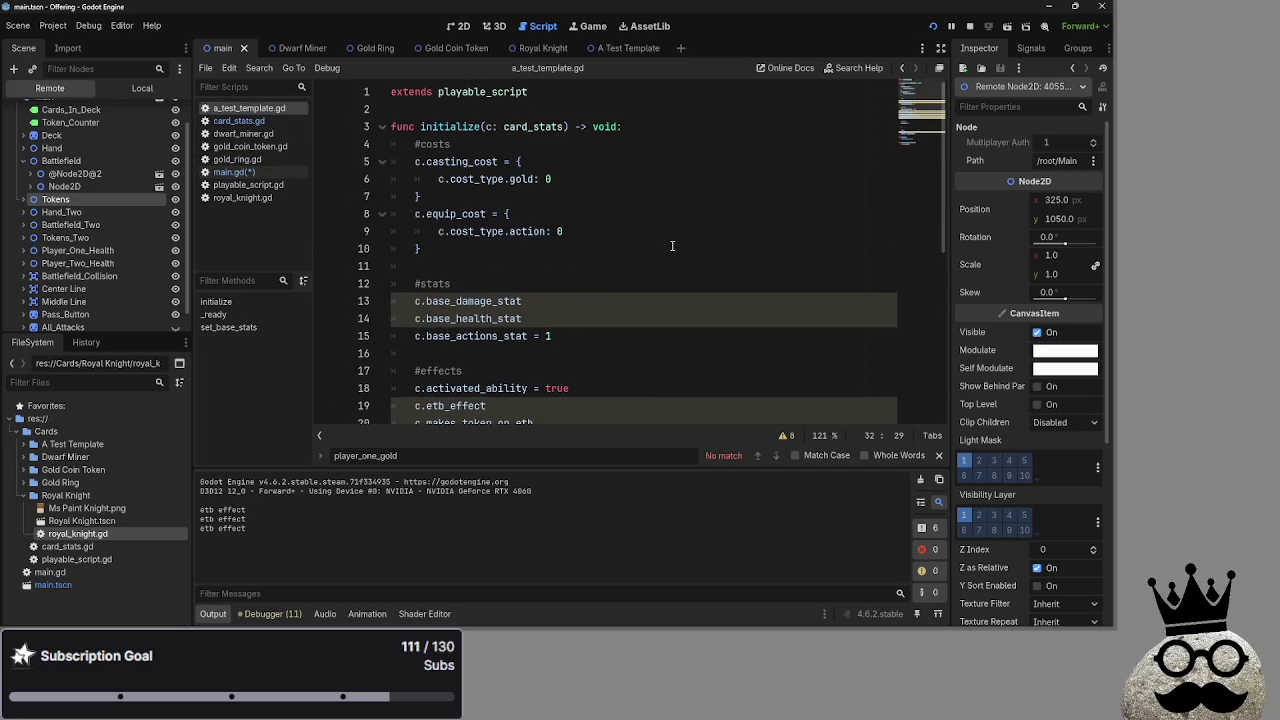
pyautogui.moveTo(412, 161)
pyautogui.mouseDown()
pyautogui.moveTo(643, 227)
pyautogui.moveTo(666, 280)
pyautogui.moveTo(686, 289)
pyautogui.mouseUp()
pyautogui.scroll(-6, 650, 250)
pyautogui.scroll(6, 686, 289)
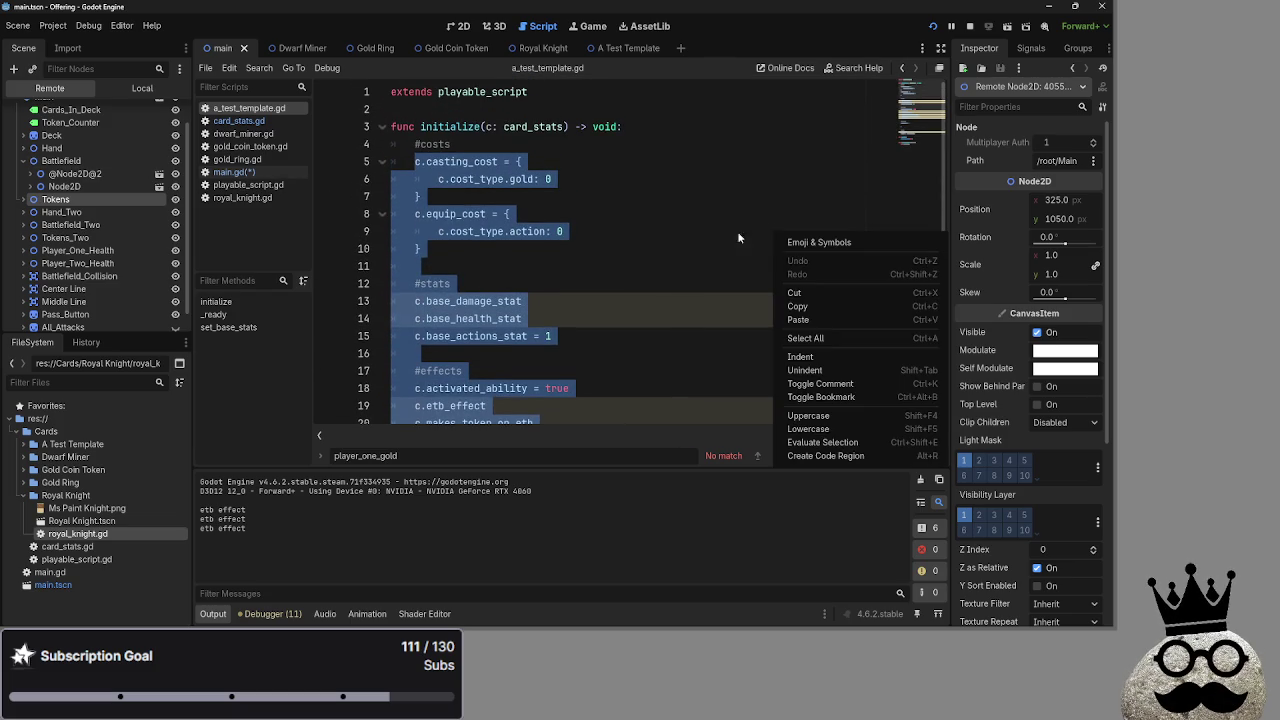
pyautogui.click(690, 233)
pyautogui.click(676, 231)
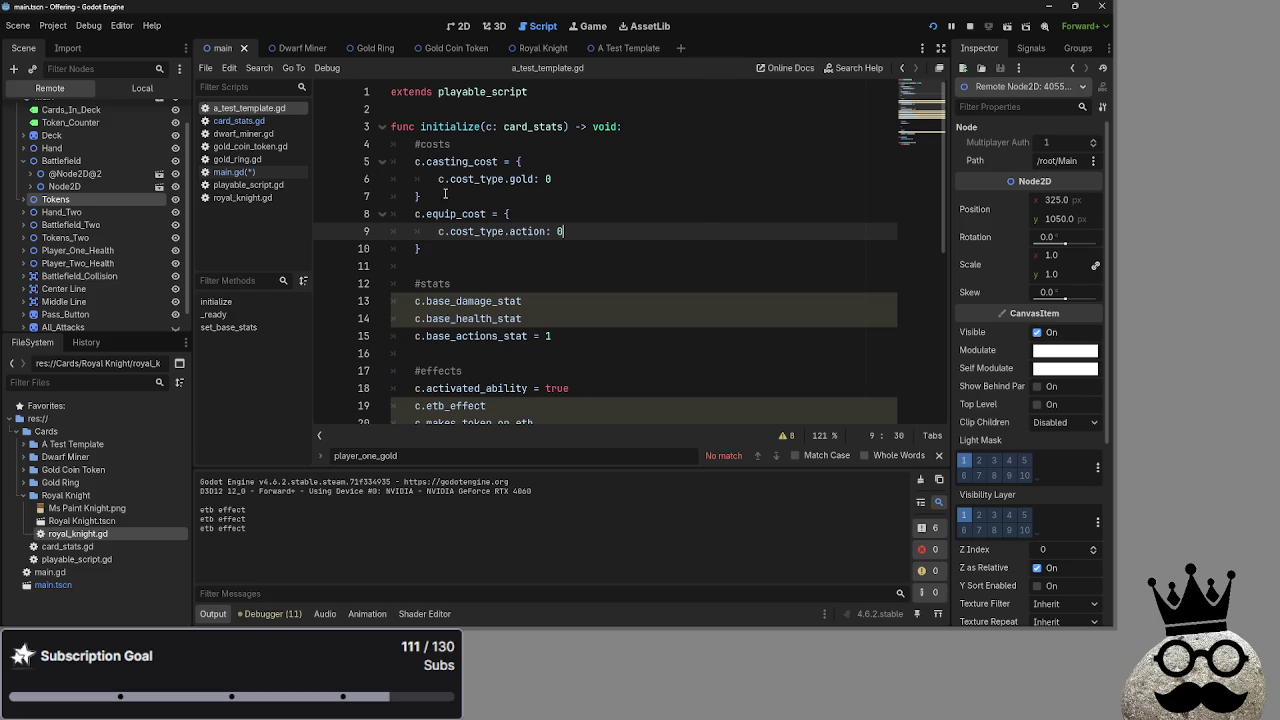
# Select the template body from the #costs comment through line 32 to review it
pyautogui.moveTo(415, 146)
pyautogui.mouseDown()
pyautogui.moveTo(630, 205)
pyautogui.moveTo(634, 294)
pyautogui.mouseUp()
pyautogui.scroll(-6, 630, 205)
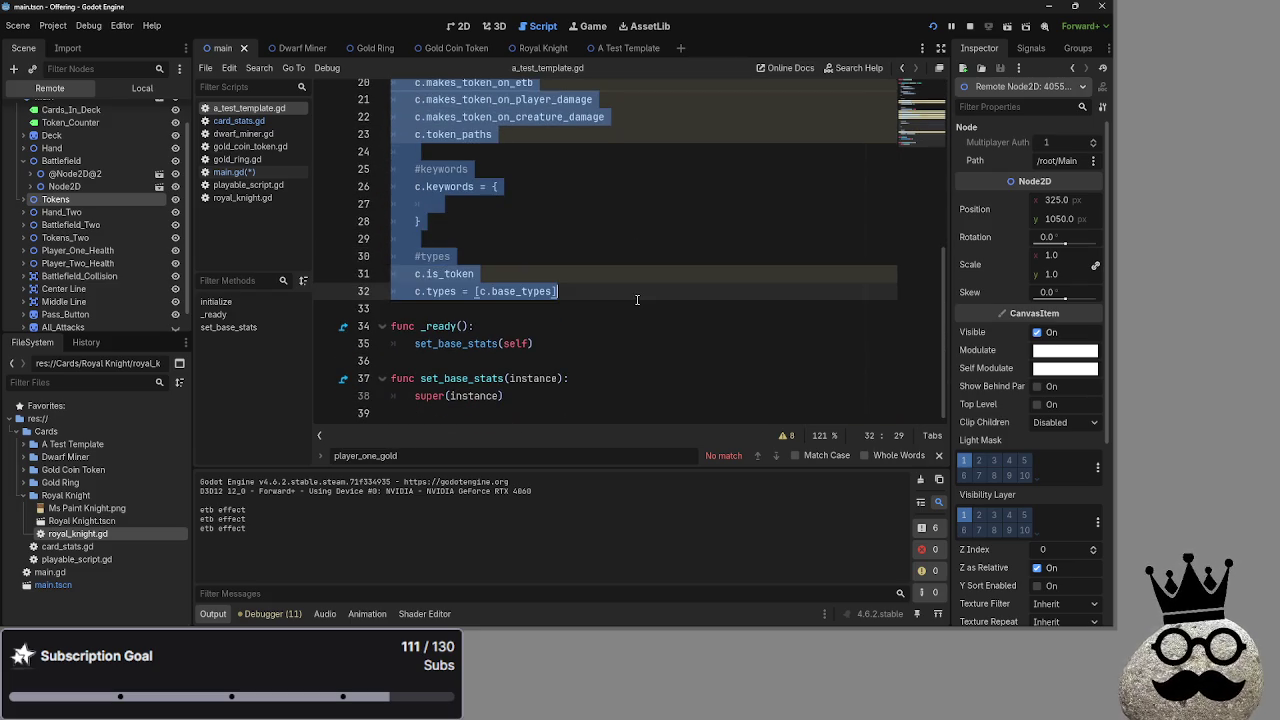
pyautogui.click(634, 292)
pyautogui.scroll(5, 633, 280)
pyautogui.scroll(2, 633, 279)
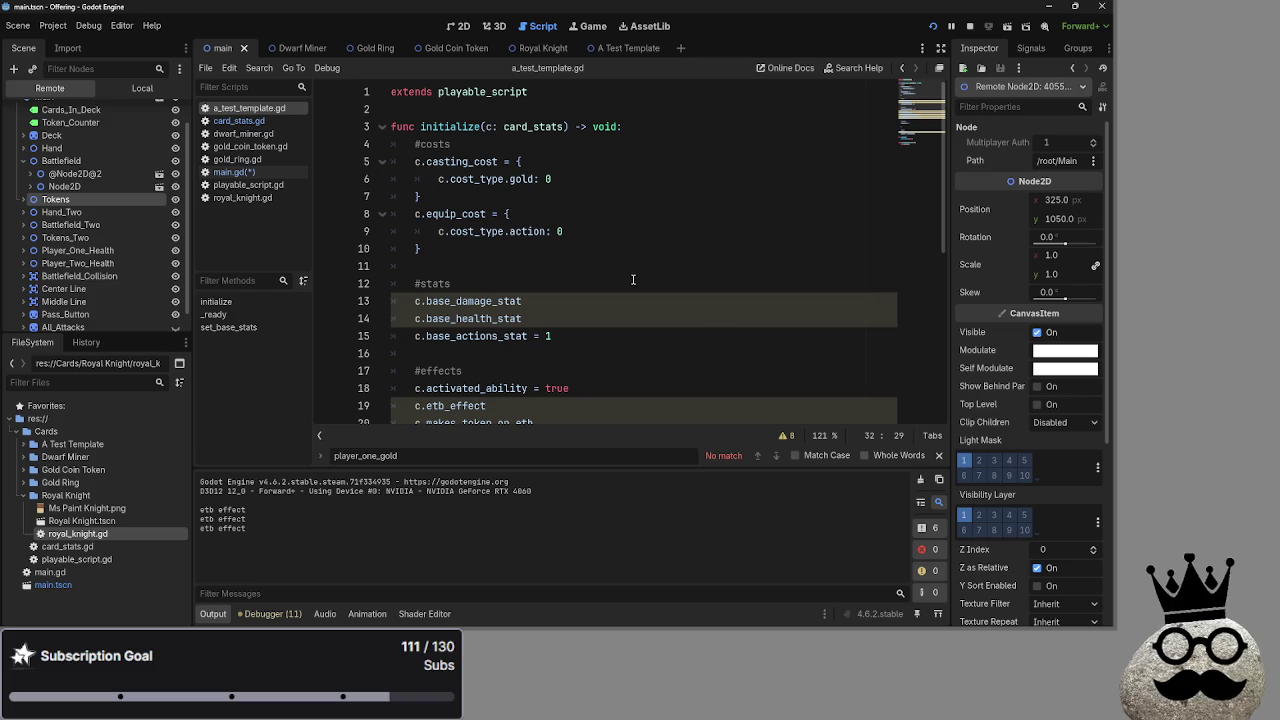
pyautogui.scroll(-6, 633, 279)
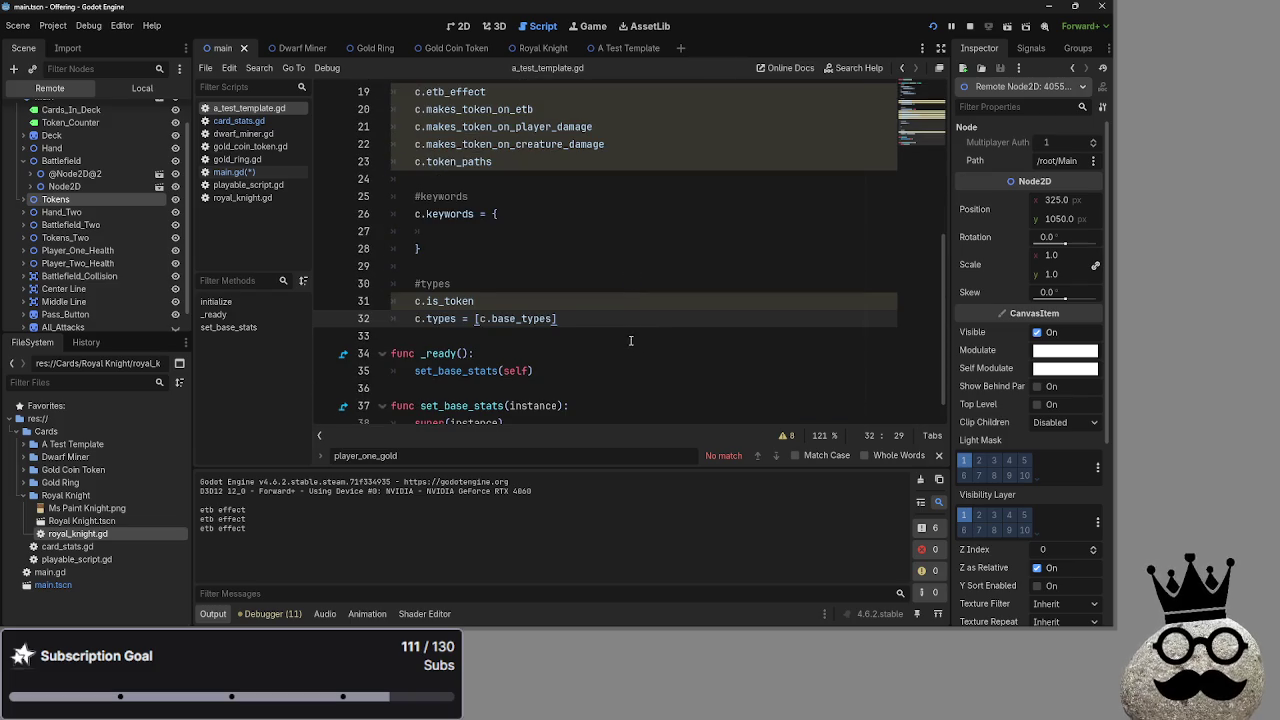
pyautogui.moveTo(655, 318)
pyautogui.mouseDown()
pyautogui.moveTo(450, 90)
pyautogui.moveTo(400, 162)
pyautogui.moveTo(390, 146)
pyautogui.mouseUp()
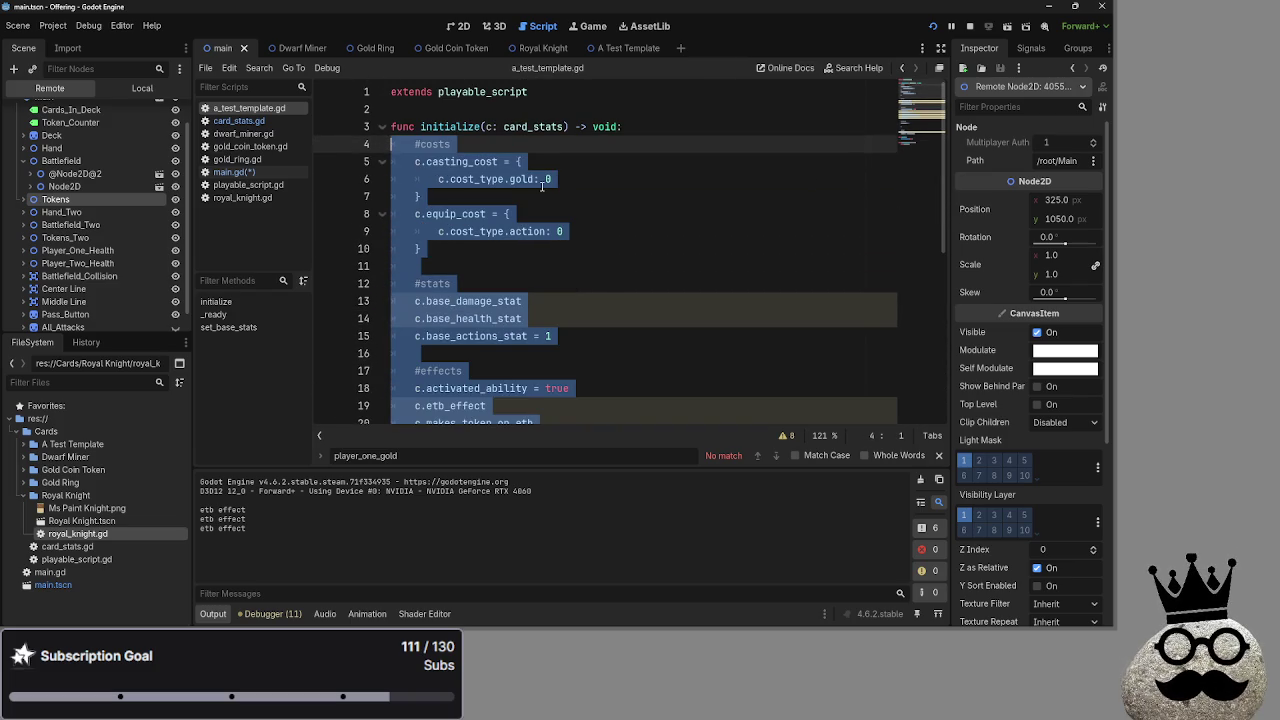
pyautogui.scroll(-5, 640, 212)
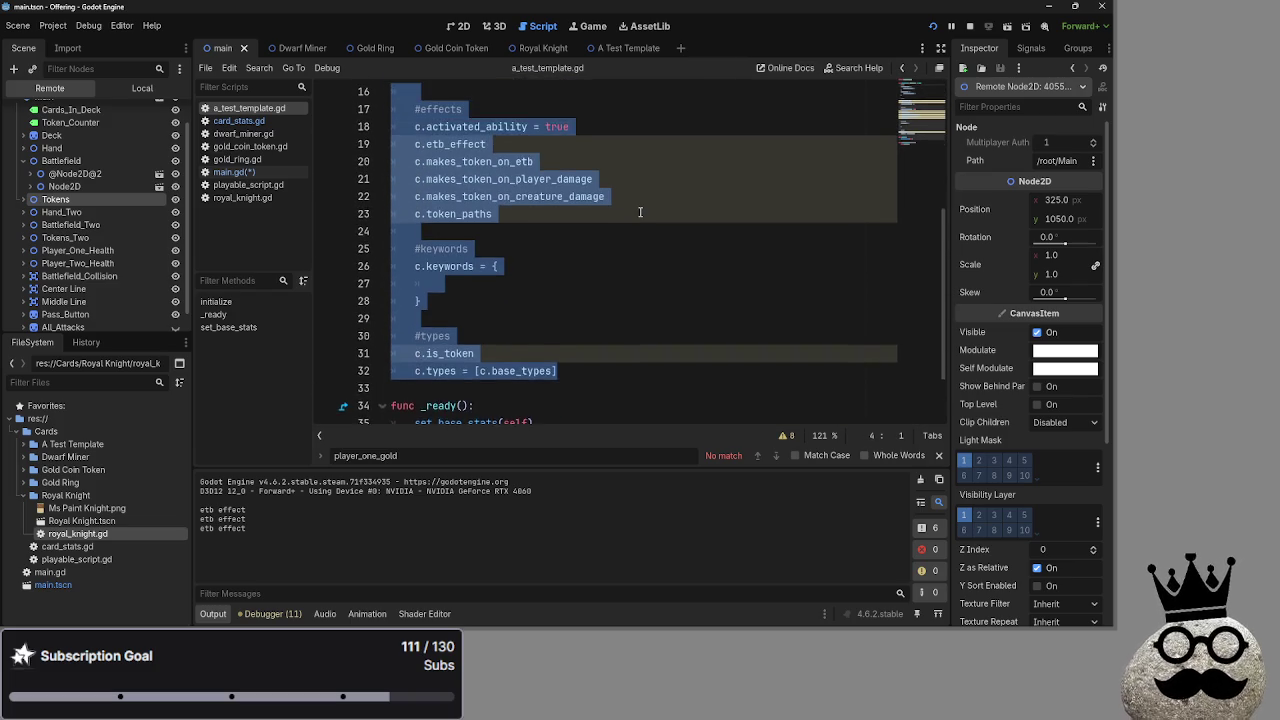
pyautogui.scroll(5, 640, 212)
pyautogui.moveTo(438, 179); pyautogui.dragTo(600, 183)
# Highlight the action cost entry on line 9 and the token-making effect lines 21–22
pyautogui.moveTo(438, 231); pyautogui.dragTo(628, 231)
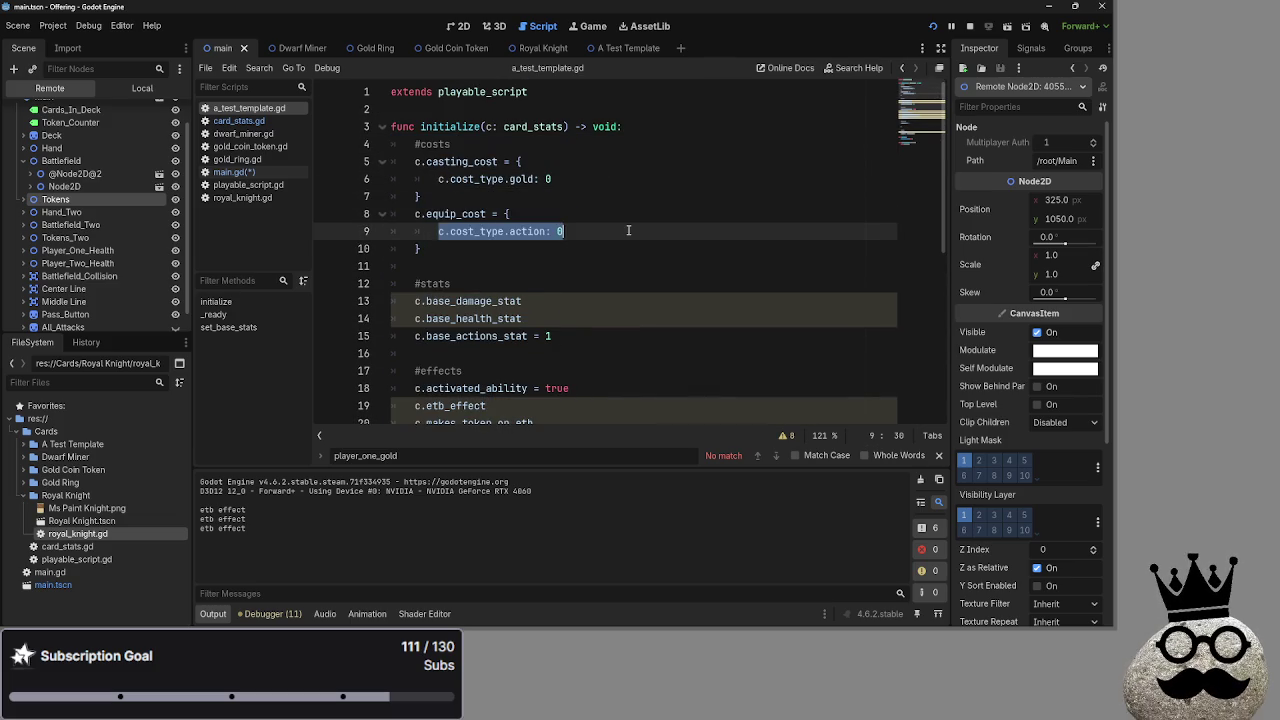
pyautogui.scroll(-2, 628, 231)
pyautogui.moveTo(415, 196); pyautogui.dragTo(655, 216)
pyautogui.click(660, 216)
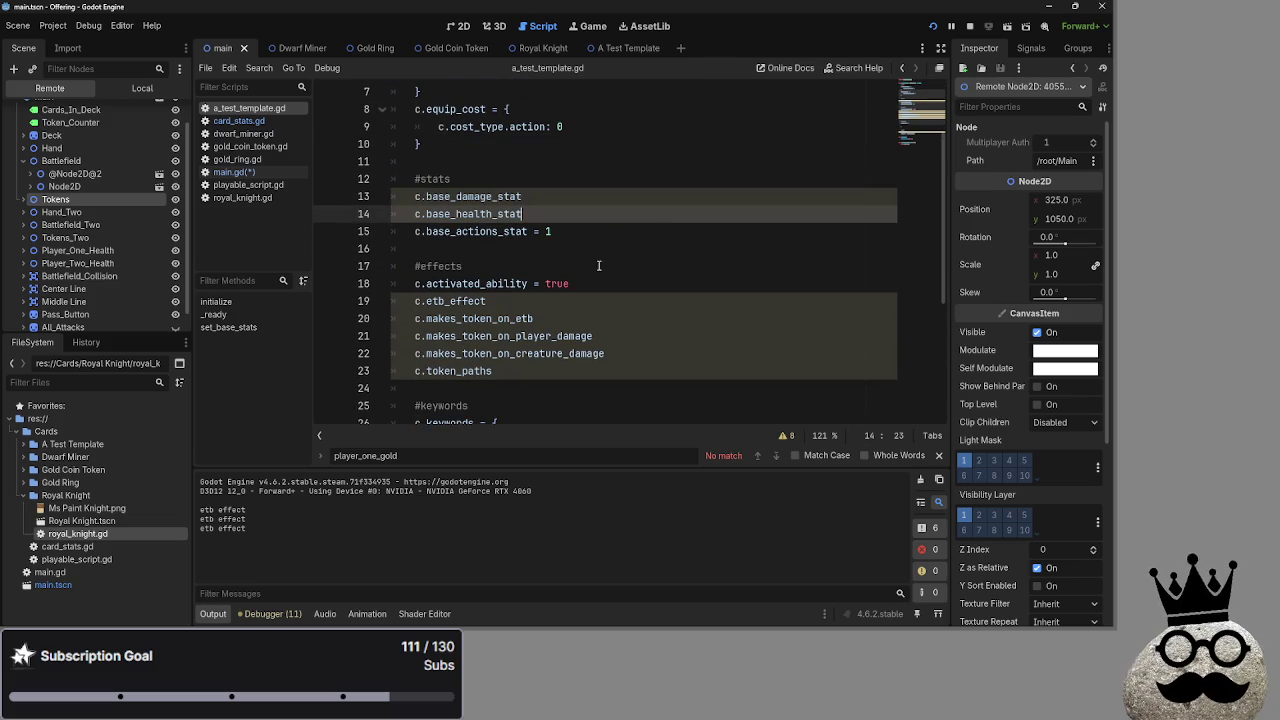
pyautogui.moveTo(410, 284)
pyautogui.mouseDown()
pyautogui.moveTo(584, 377)
pyautogui.moveTo(492, 353)
pyautogui.moveTo(362, 292)
pyautogui.mouseUp()
pyautogui.click(565, 353)
pyautogui.moveTo(628, 354); pyautogui.dragTo(390, 336)
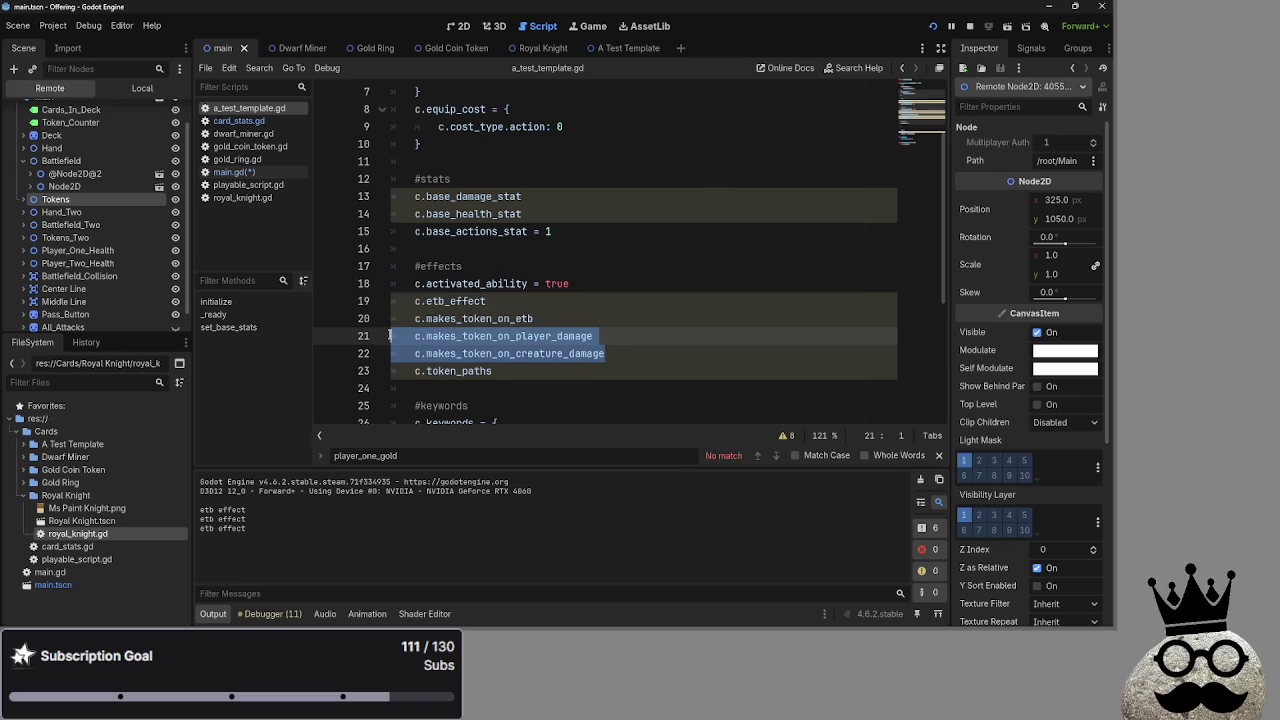
pyautogui.click(668, 352)
# Highlight the keywords block (lines 26–28) and types line 32, then return to main.gd
pyautogui.scroll(-4, 620, 345)
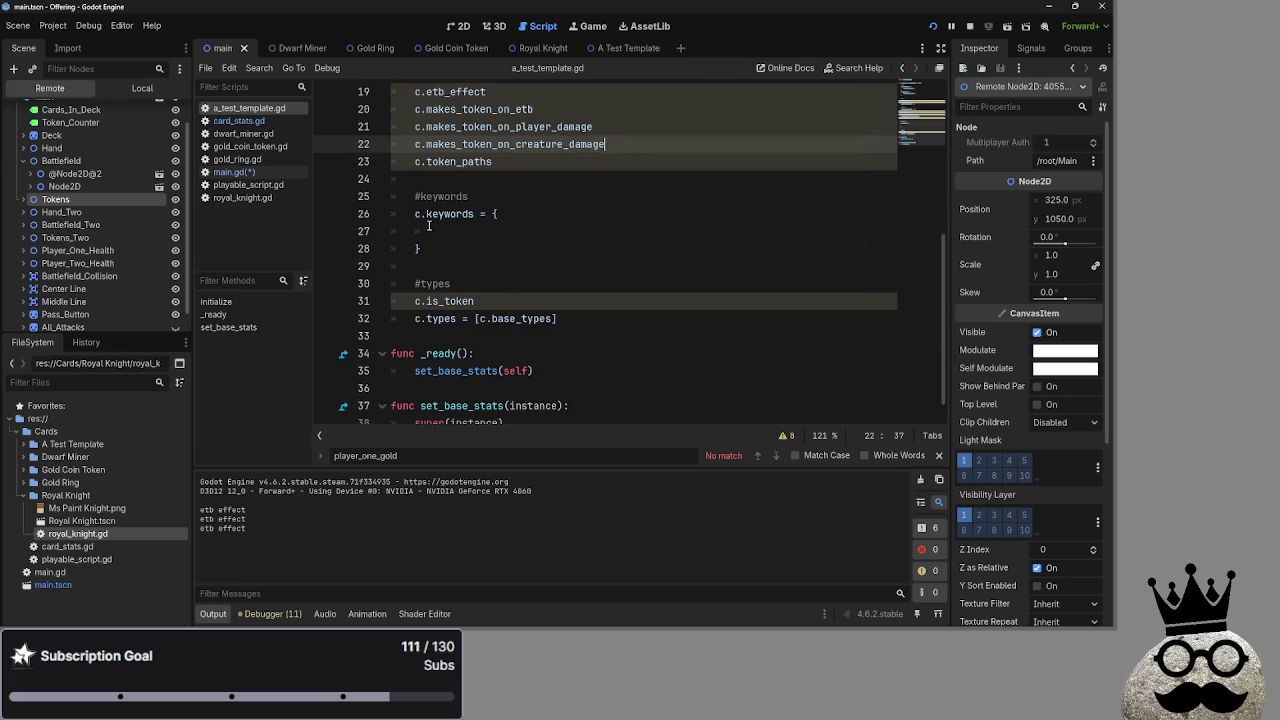
pyautogui.click(489, 246)
pyautogui.click(473, 230)
pyautogui.moveTo(418, 212); pyautogui.dragTo(479, 252)
pyautogui.moveTo(424, 318); pyautogui.dragTo(666, 330)
pyautogui.click(666, 330)
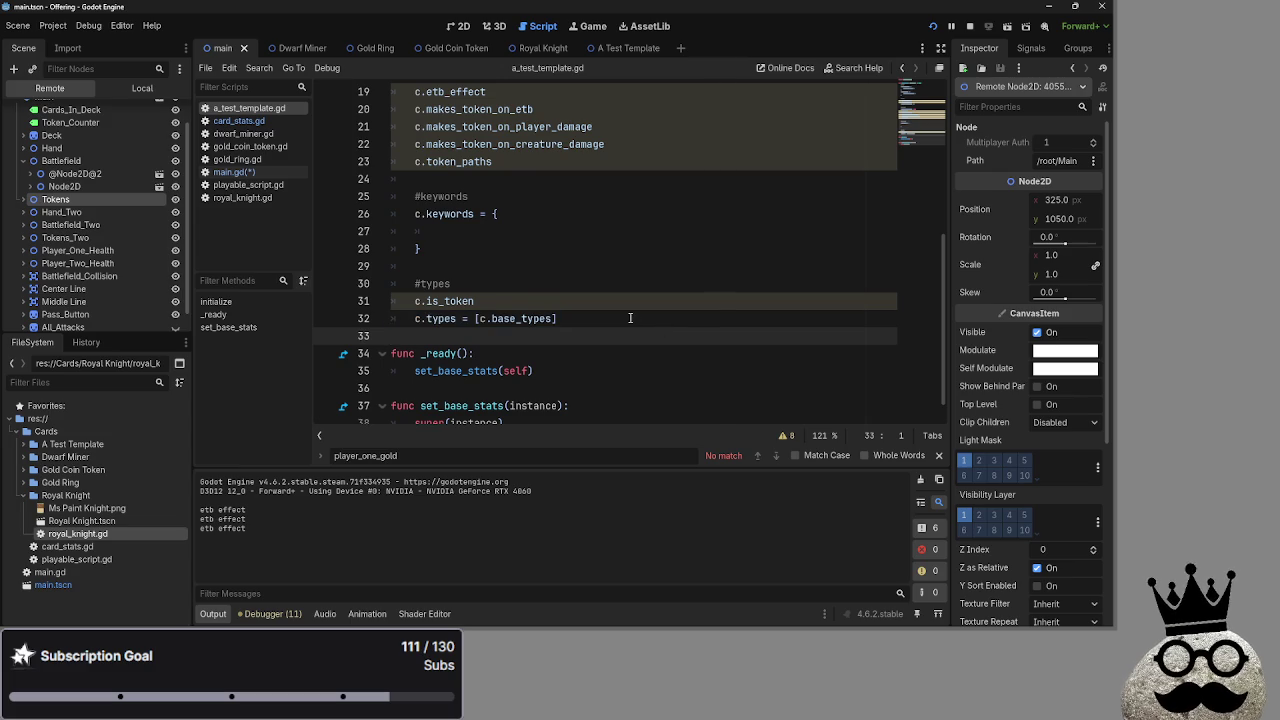
pyautogui.click(640, 291)
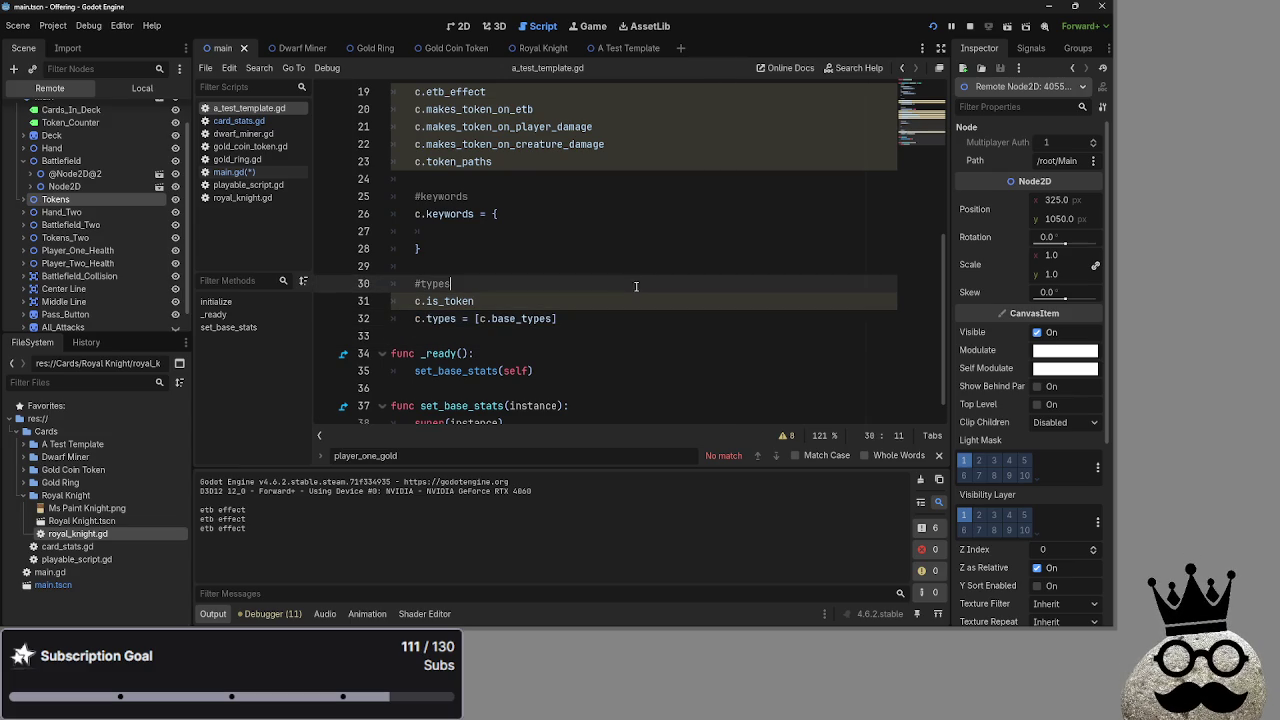
pyautogui.click(605, 265)
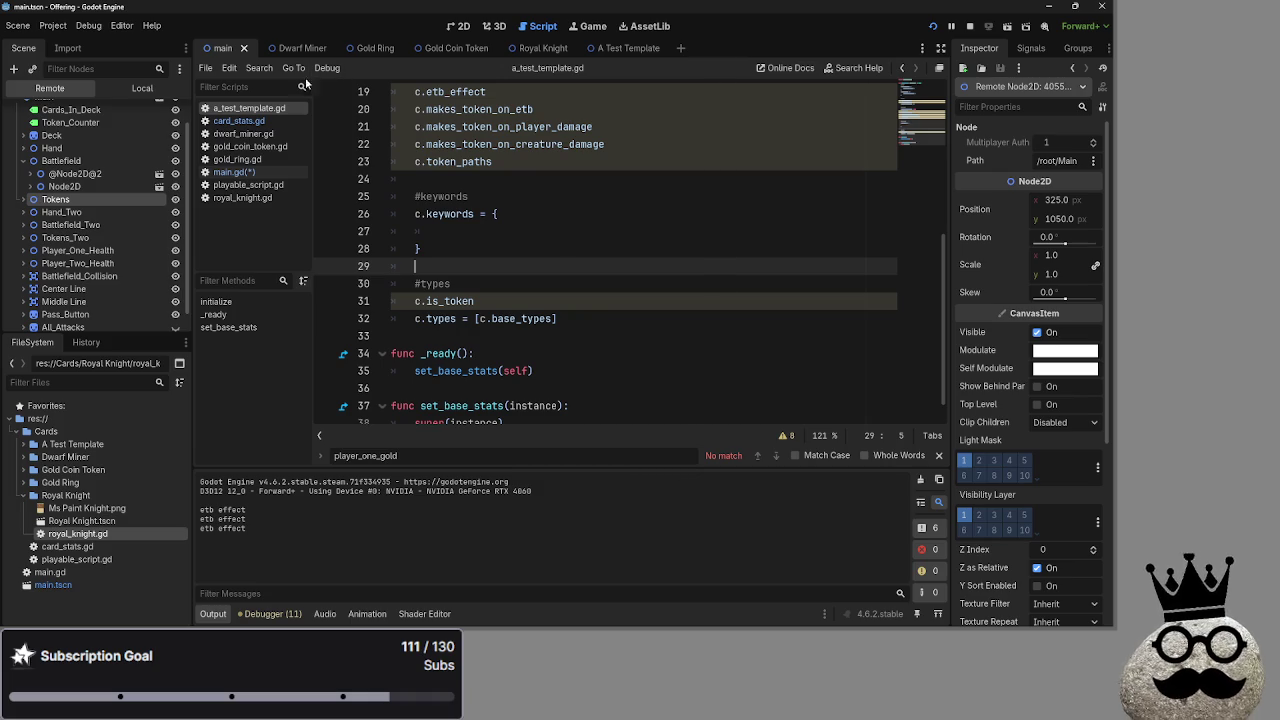
pyautogui.click(256, 175)
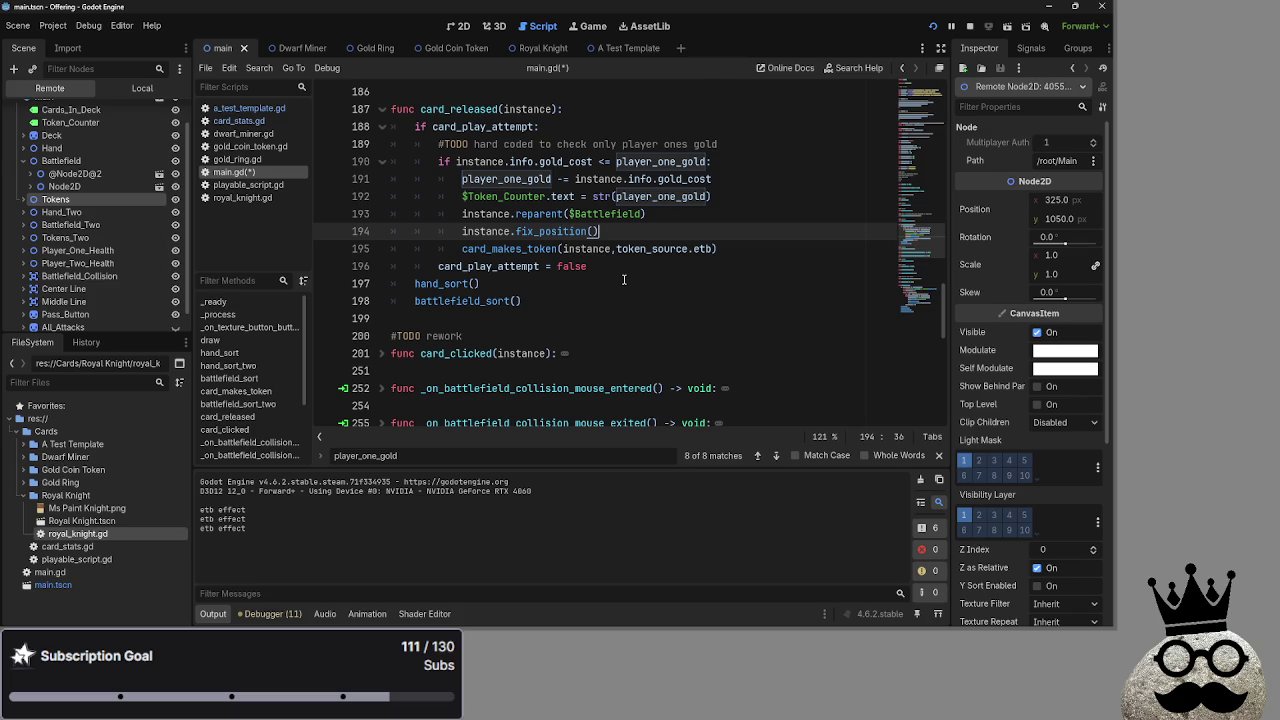
pyautogui.scroll(2, 610, 280)
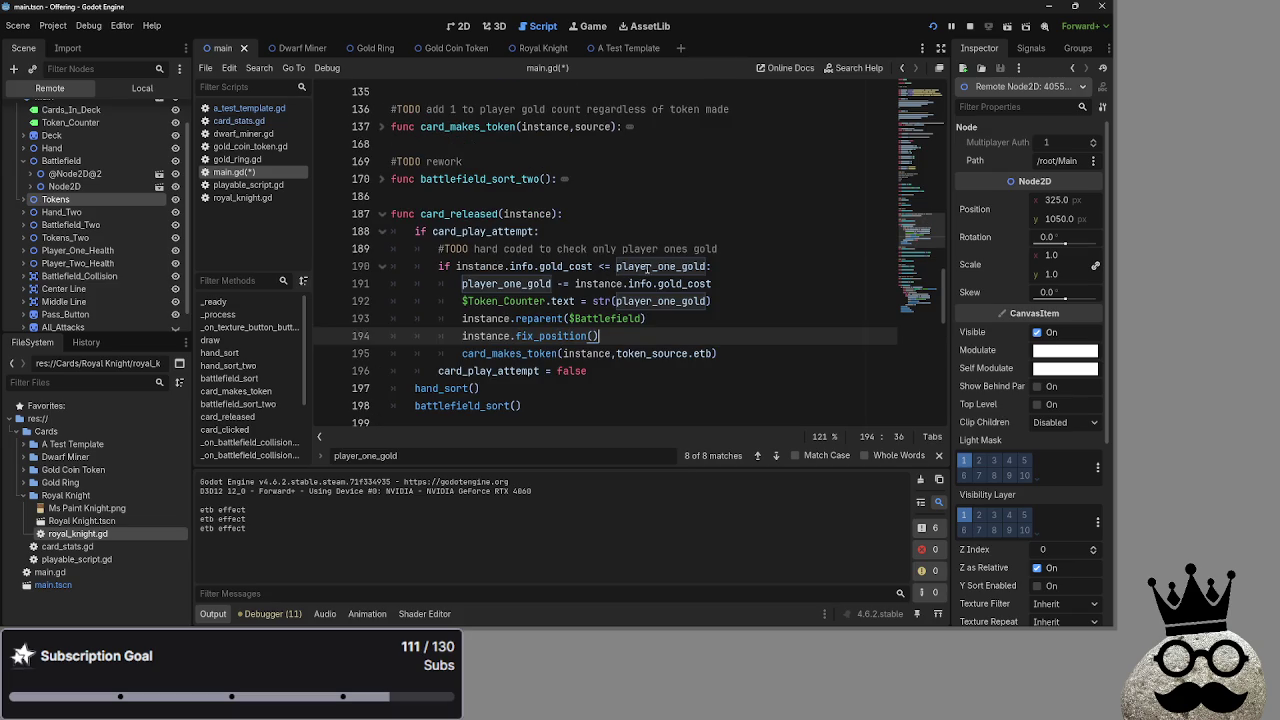
pyautogui.scroll(-1, 646, 267)
pyautogui.doubleClick(678, 300)
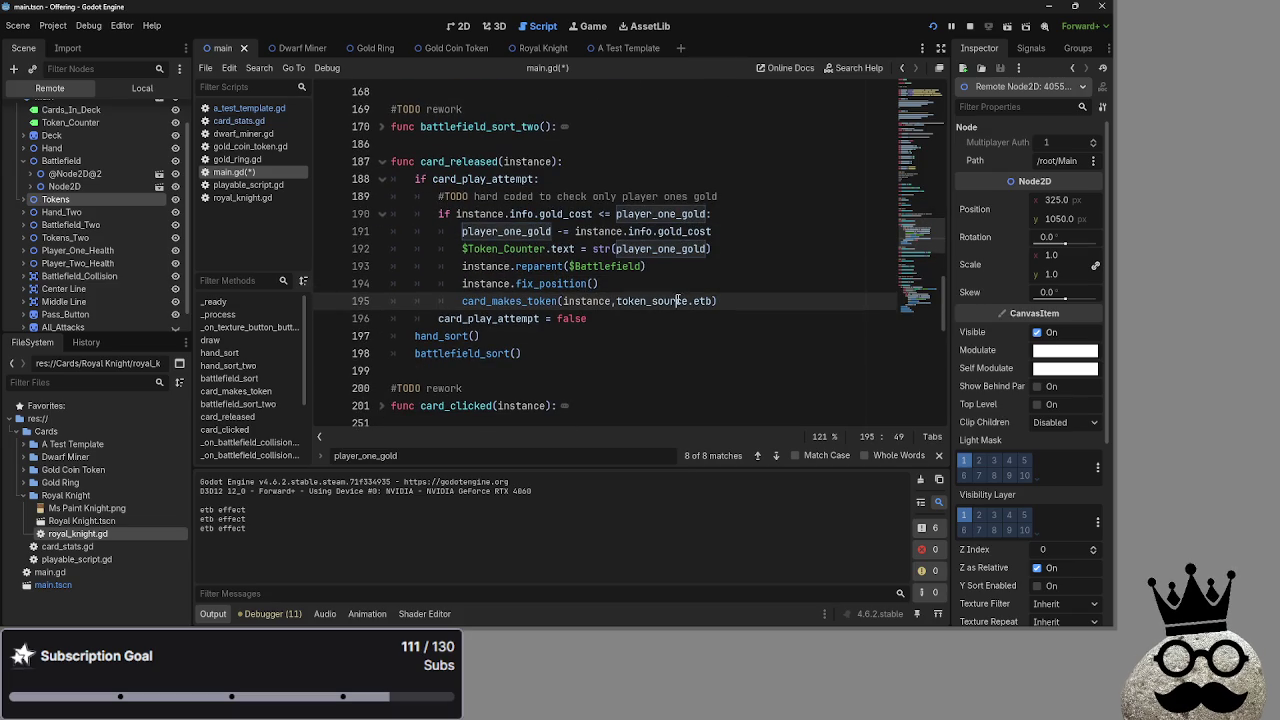
pyautogui.scroll(6, 734, 313)
pyautogui.scroll(6, 734, 313)
pyautogui.scroll(6, 735, 313)
pyautogui.scroll(-5, 736, 312)
pyautogui.scroll(-10, 736, 312)
pyautogui.scroll(-2, 730, 312)
pyautogui.scroll(4, 708, 348)
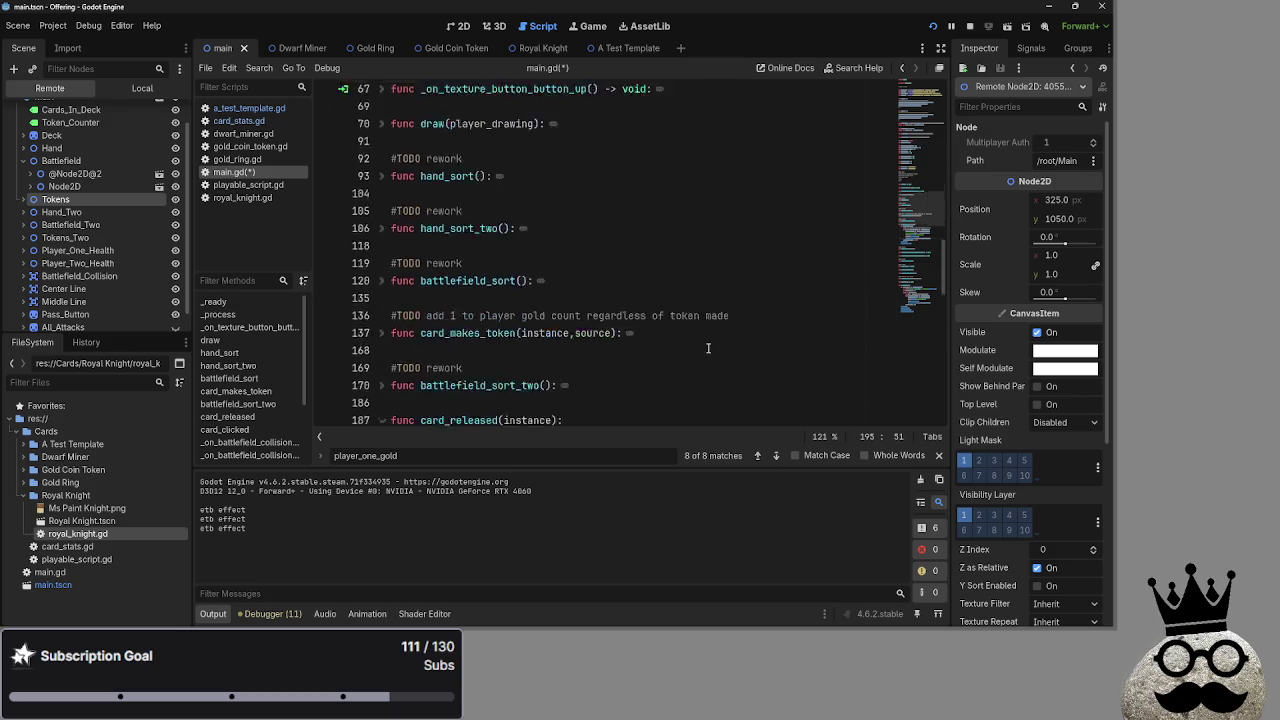
pyautogui.scroll(9, 708, 348)
pyautogui.scroll(-6, 708, 348)
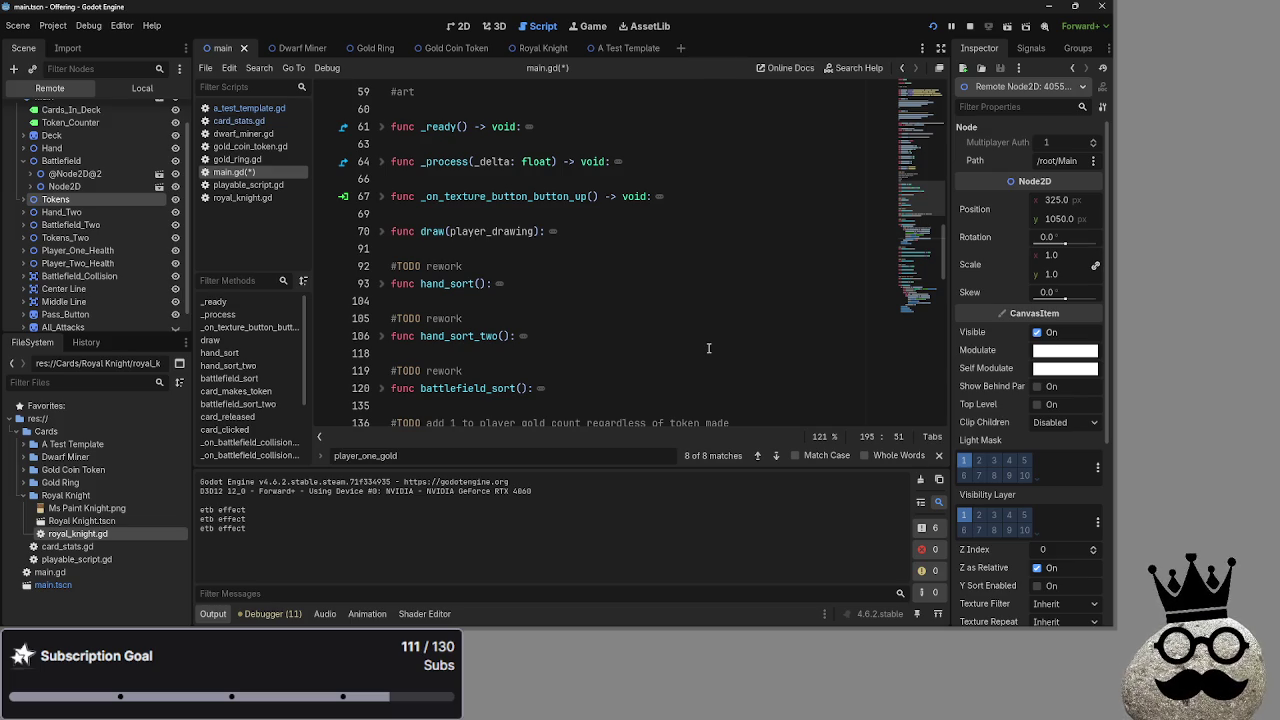
pyautogui.scroll(-6, 708, 348)
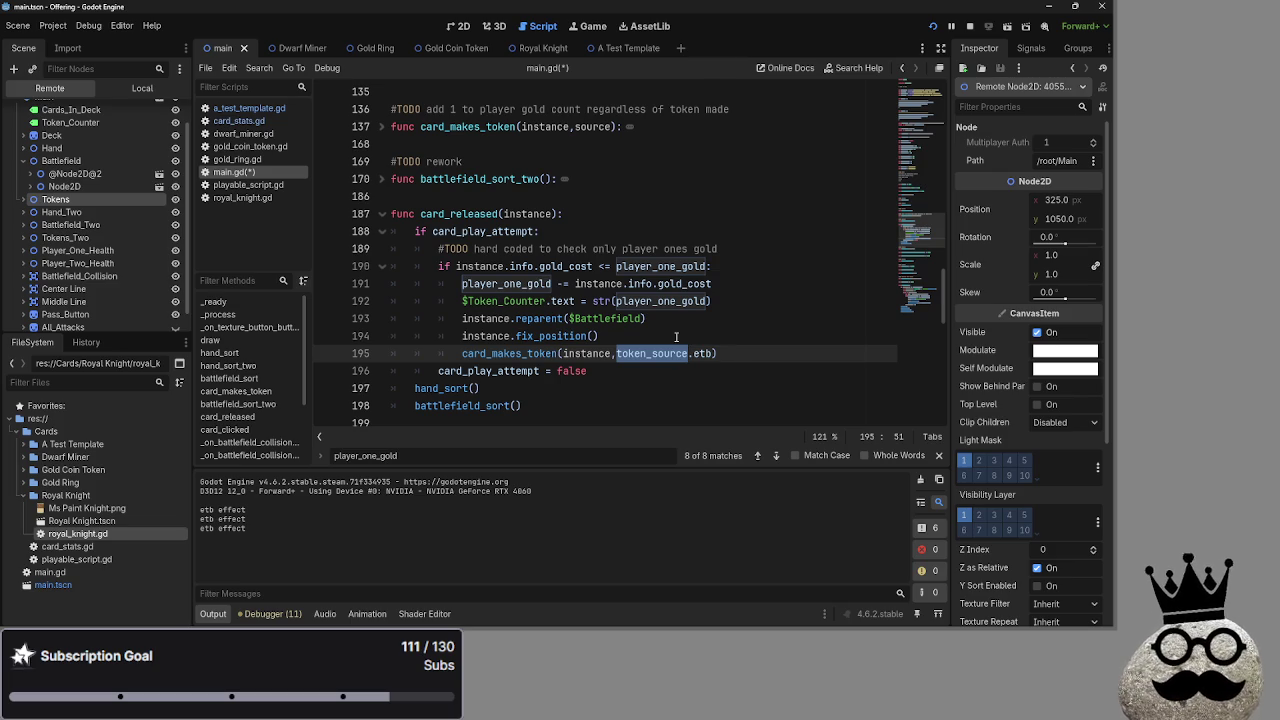
# Close the text search and step through lines 192–195 of card_released in main.gd
pyautogui.click(730, 353)
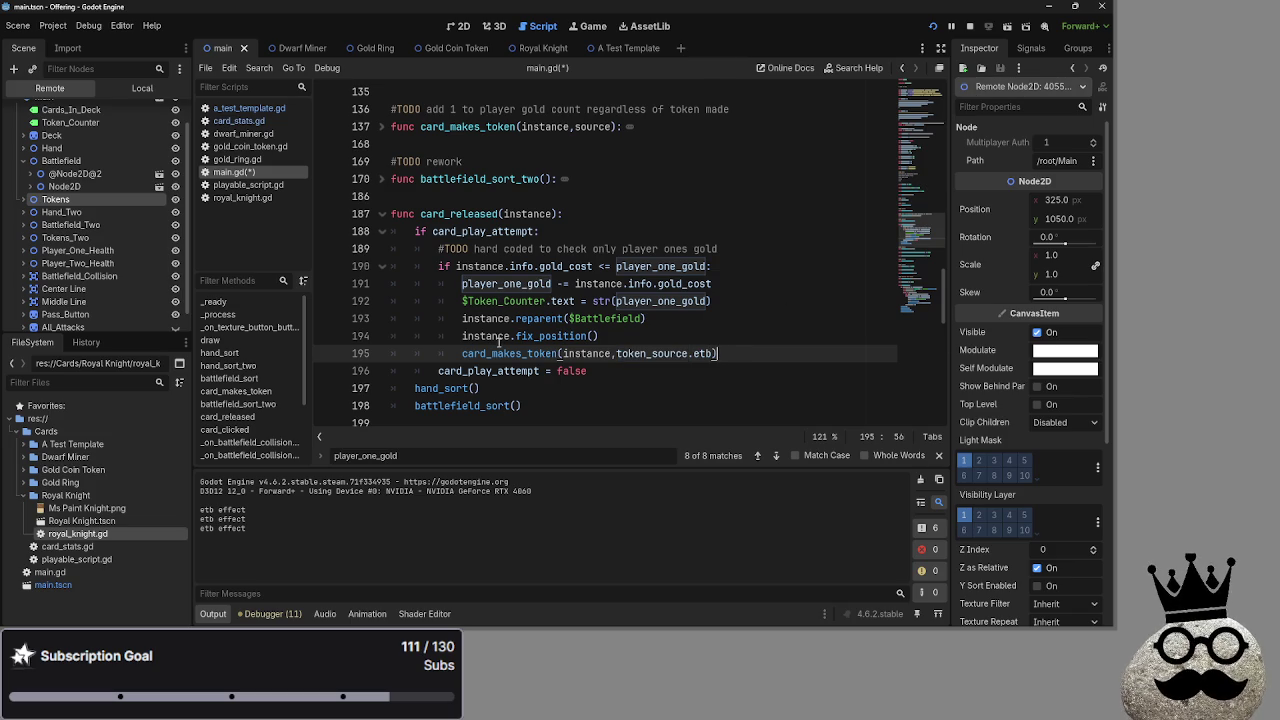
pyautogui.click(937, 456)
pyautogui.click(784, 330)
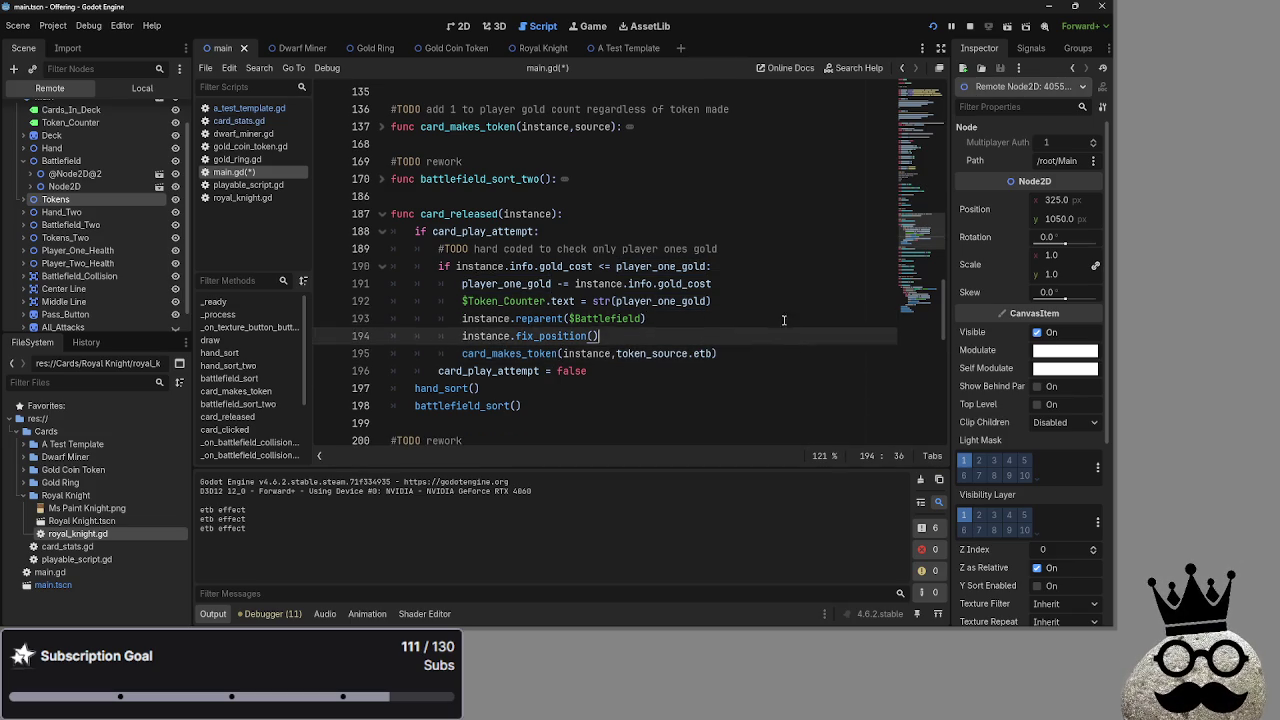
pyautogui.click(780, 301)
pyautogui.click(778, 338)
pyautogui.click(780, 319)
pyautogui.click(780, 354)
pyautogui.click(780, 337)
pyautogui.click(783, 319)
pyautogui.click(786, 303)
pyautogui.click(786, 338)
pyautogui.click(786, 354)
pyautogui.click(786, 337)
pyautogui.click(786, 319)
pyautogui.click(786, 301)
pyautogui.click(786, 337)
pyautogui.click(786, 319)
pyautogui.click(784, 301)
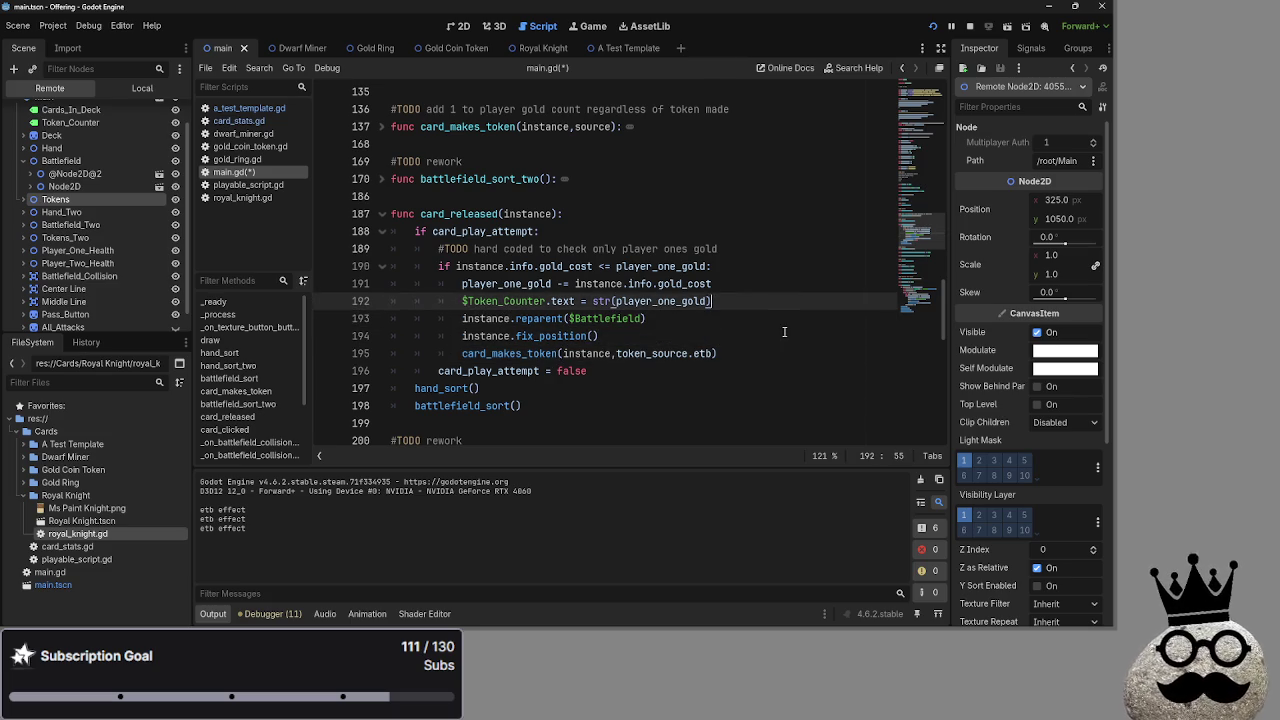
pyautogui.click(785, 335)
pyautogui.click(788, 354)
pyautogui.click(788, 337)
pyautogui.click(790, 354)
pyautogui.click(790, 337)
pyautogui.click(795, 319)
pyautogui.click(798, 301)
pyautogui.click(799, 337)
pyautogui.click(800, 354)
pyautogui.click(800, 337)
pyautogui.click(800, 301)
pyautogui.click(800, 284)
pyautogui.click(800, 319)
pyautogui.click(799, 337)
pyautogui.click(798, 354)
pyautogui.click(796, 337)
pyautogui.click(794, 319)
pyautogui.click(792, 301)
pyautogui.click(788, 337)
pyautogui.click(786, 353)
pyautogui.click(785, 337)
pyautogui.click(782, 319)
pyautogui.click(780, 337)
pyautogui.click(777, 353)
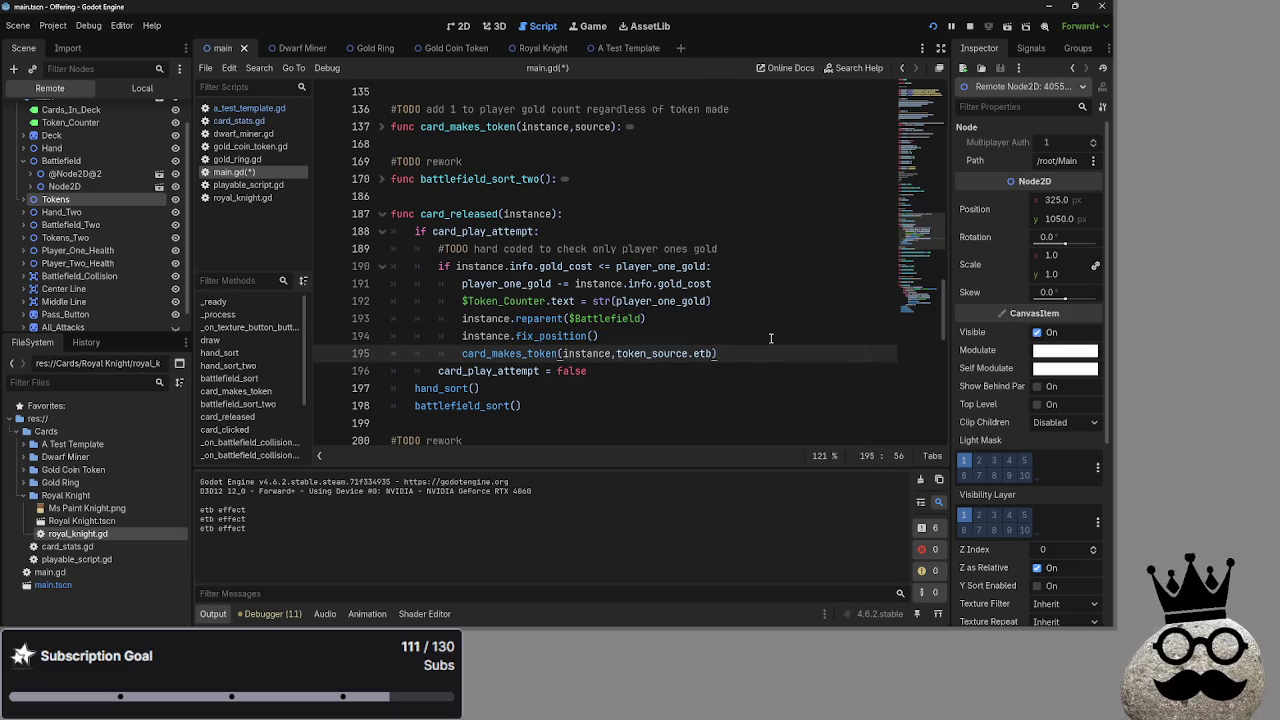
# Go over the fix_position and reparent lines of card_released
pyautogui.click(771, 338)
pyautogui.click(772, 353)
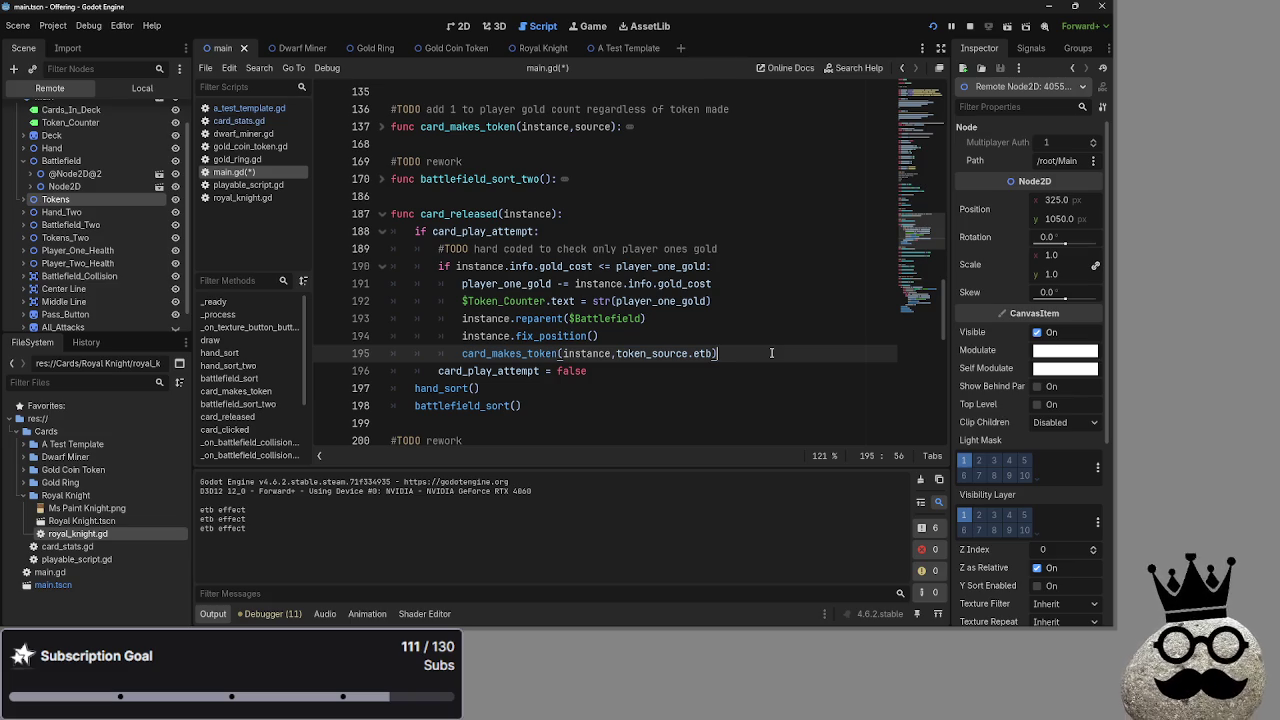
pyautogui.click(772, 338)
pyautogui.click(772, 353)
pyautogui.click(774, 338)
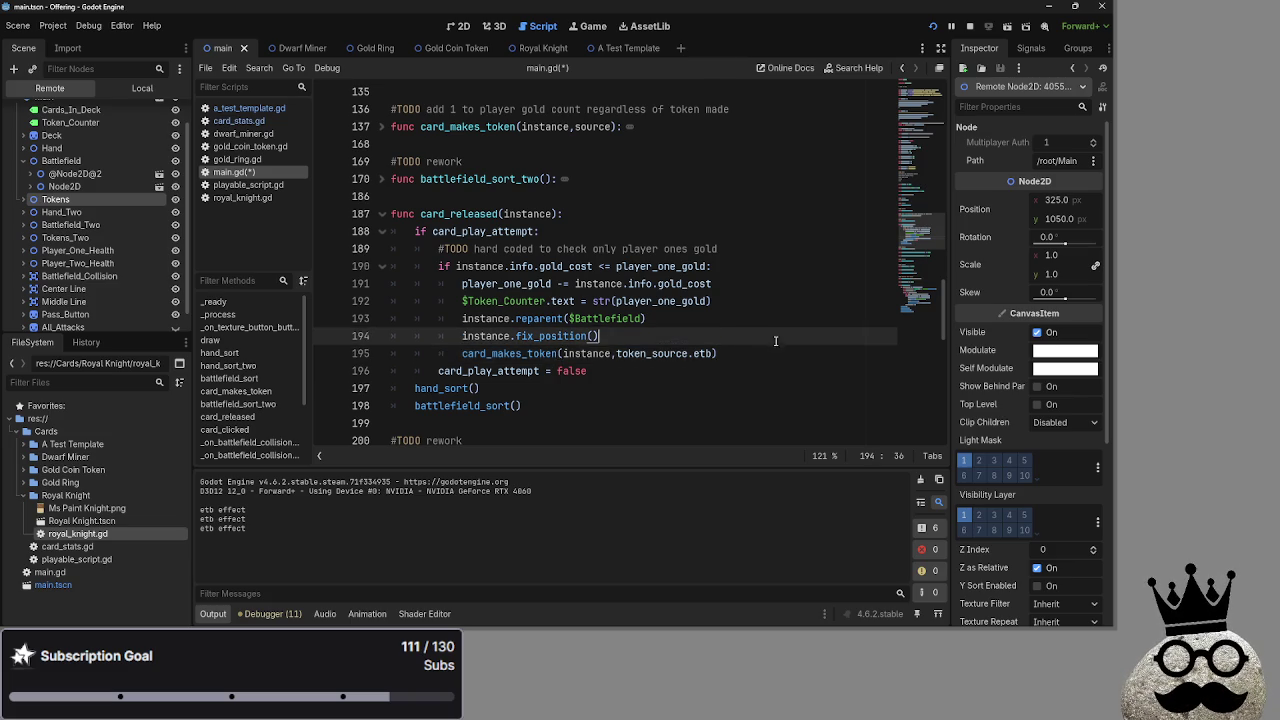
pyautogui.click(774, 353)
pyautogui.click(774, 338)
pyautogui.click(775, 347)
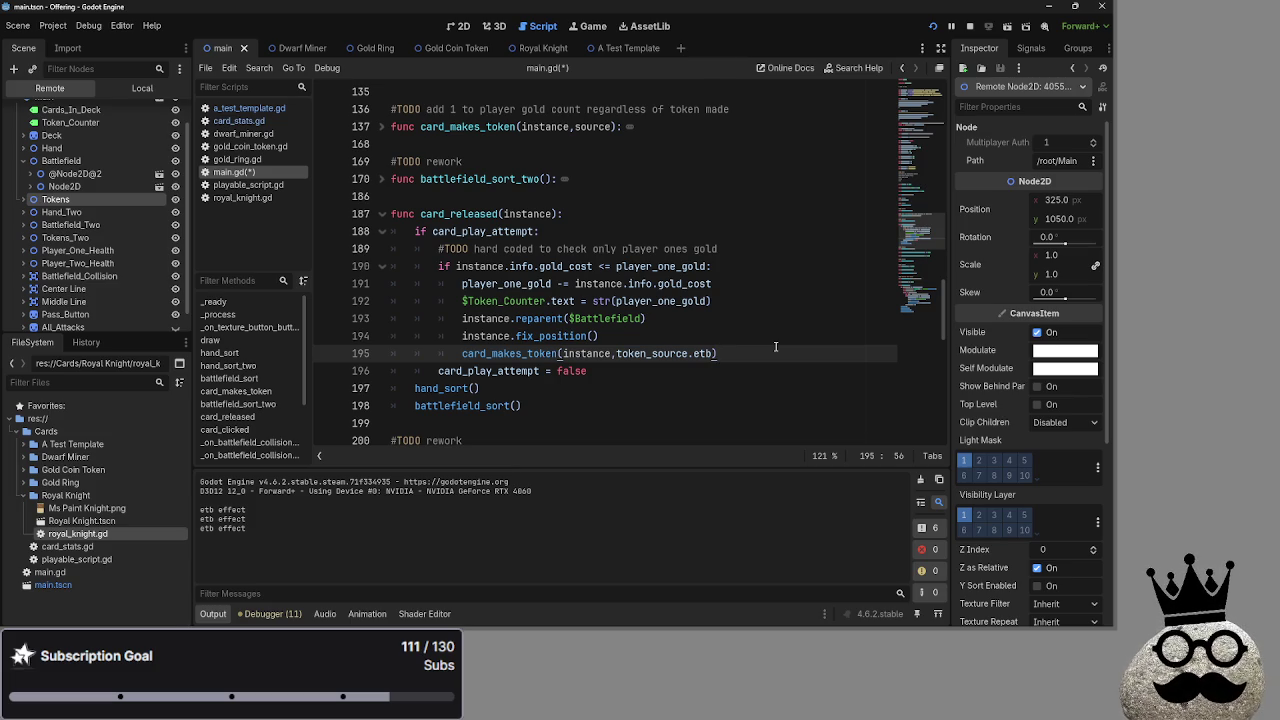
pyautogui.click(765, 336)
pyautogui.click(765, 318)
pyautogui.click(765, 301)
pyautogui.click(765, 318)
pyautogui.click(765, 336)
pyautogui.click(765, 318)
pyautogui.click(753, 336)
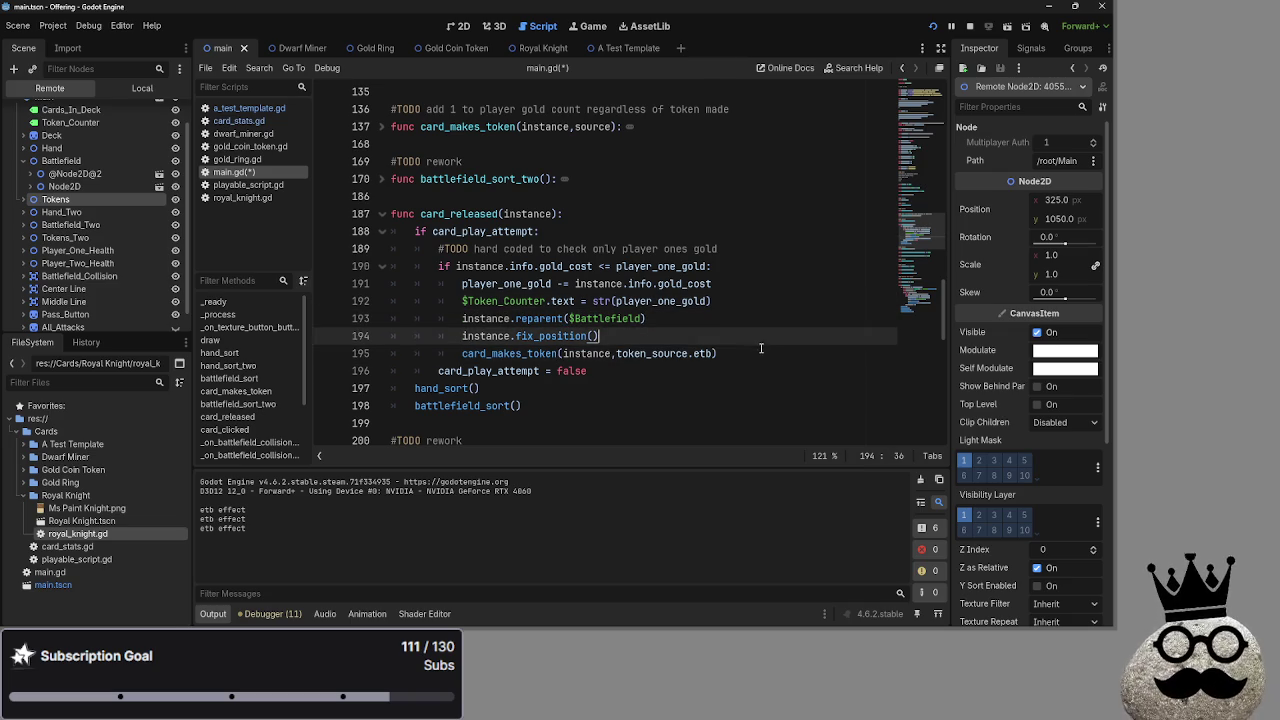
pyautogui.click(774, 301)
pyautogui.click(771, 336)
pyautogui.click(776, 353)
pyautogui.click(795, 318)
pyautogui.click(802, 301)
pyautogui.click(799, 336)
pyautogui.click(797, 323)
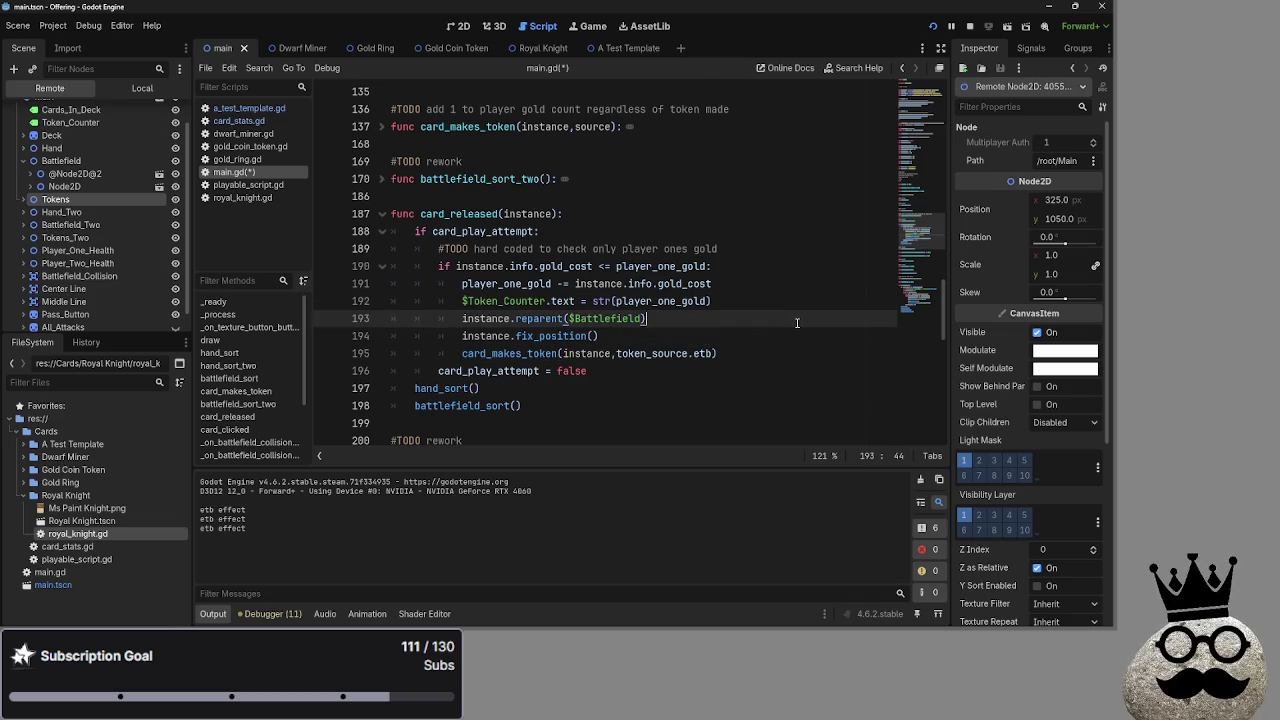
# Revisit the Token_Counter, card_makes_token and fix_position lines, then stop and relaunch the game
pyautogui.click(809, 304)
pyautogui.click(814, 301)
pyautogui.click(818, 318)
pyautogui.click(820, 336)
pyautogui.click(822, 302)
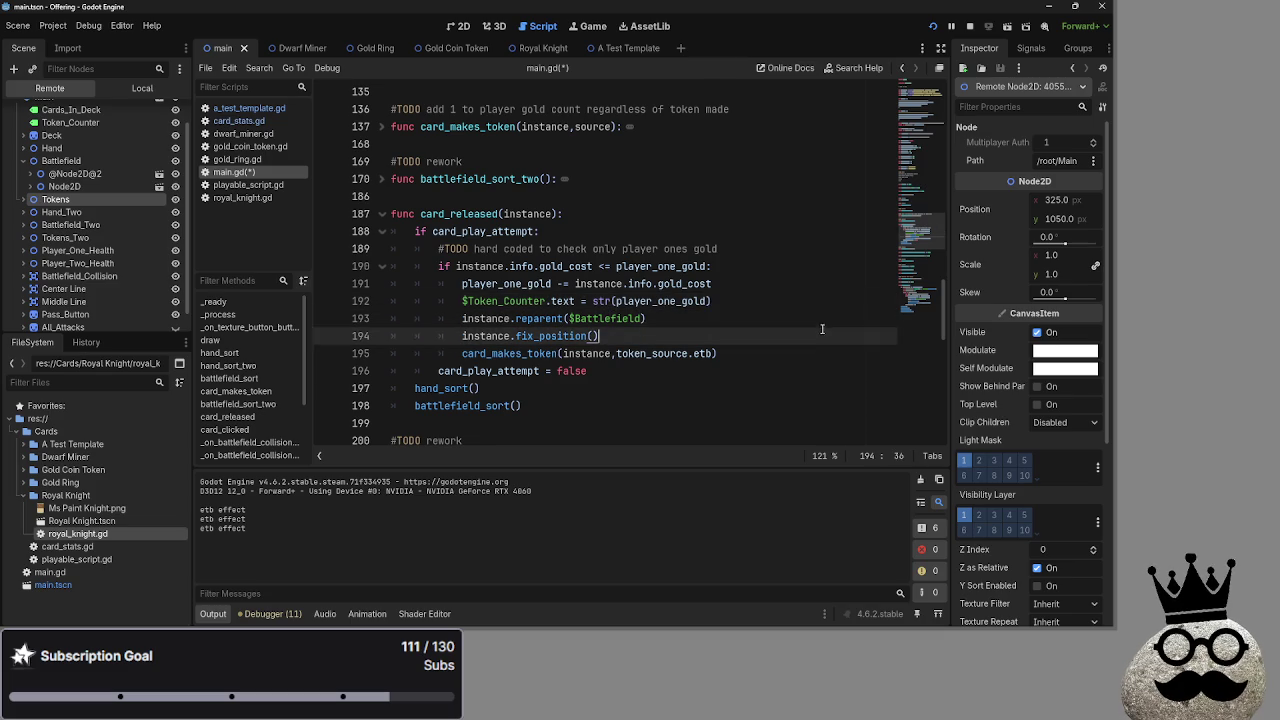
pyautogui.click(816, 320)
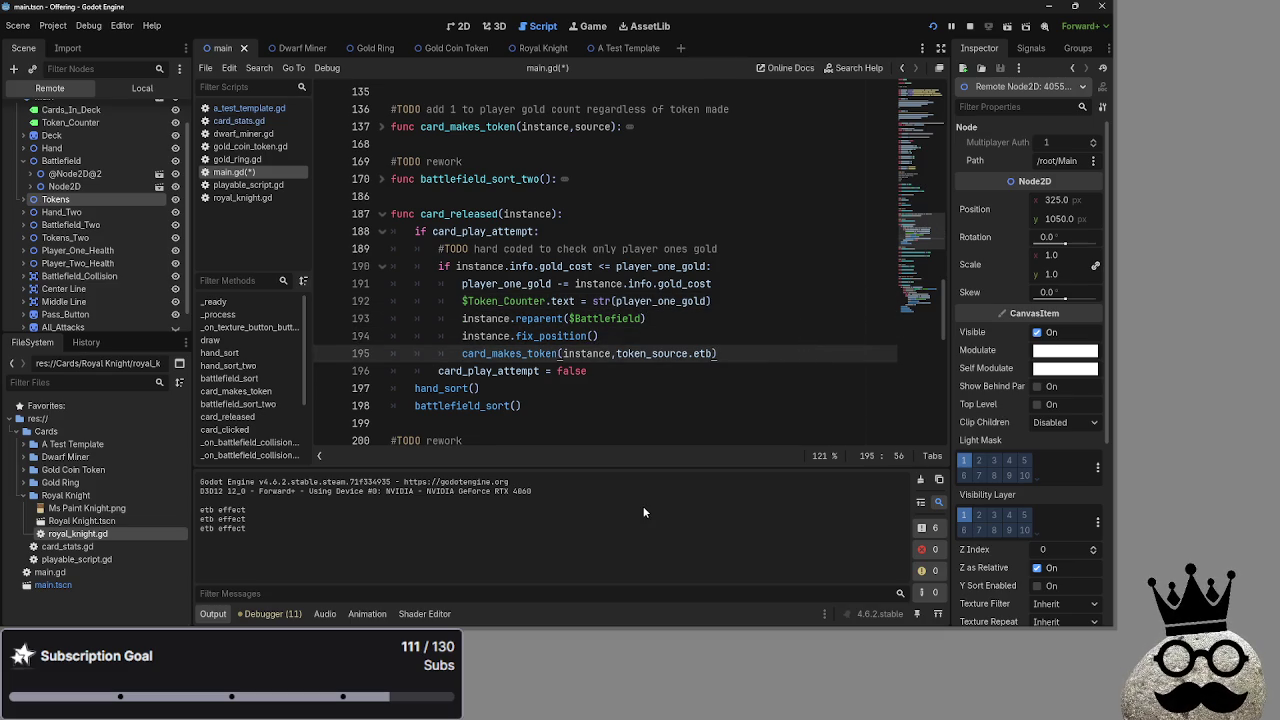
pyautogui.click(758, 342)
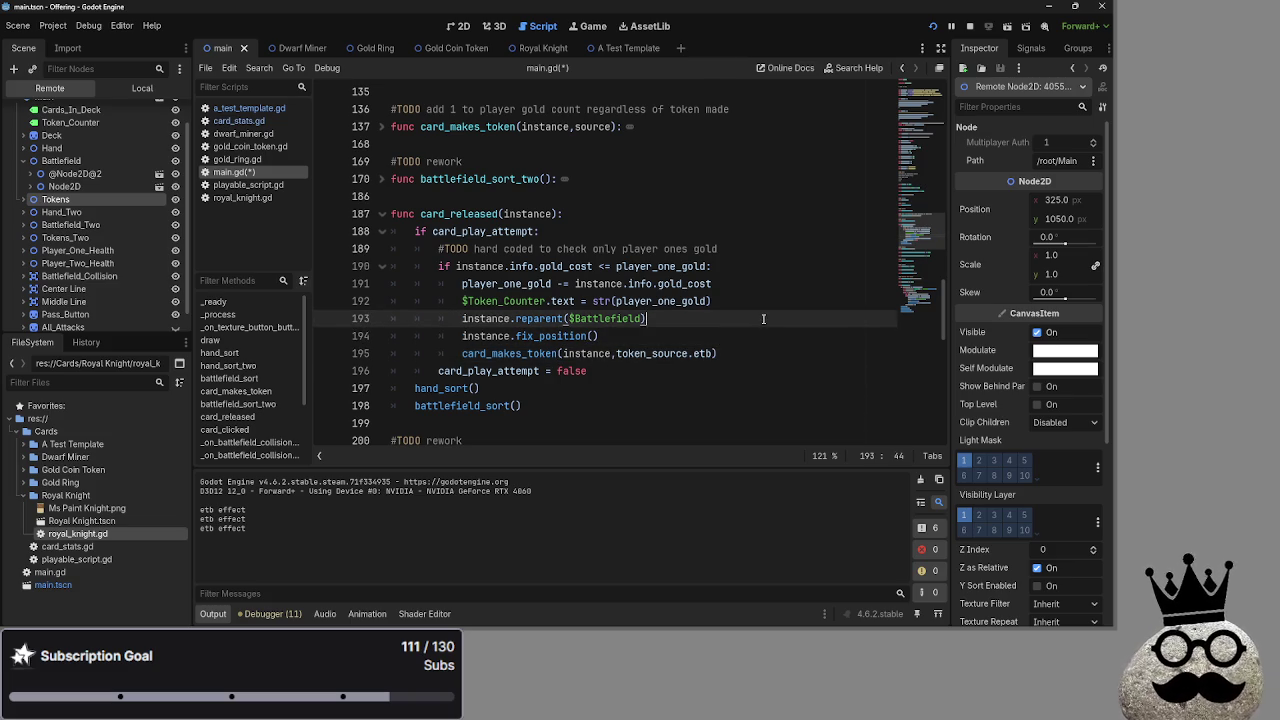
pyautogui.click(775, 334)
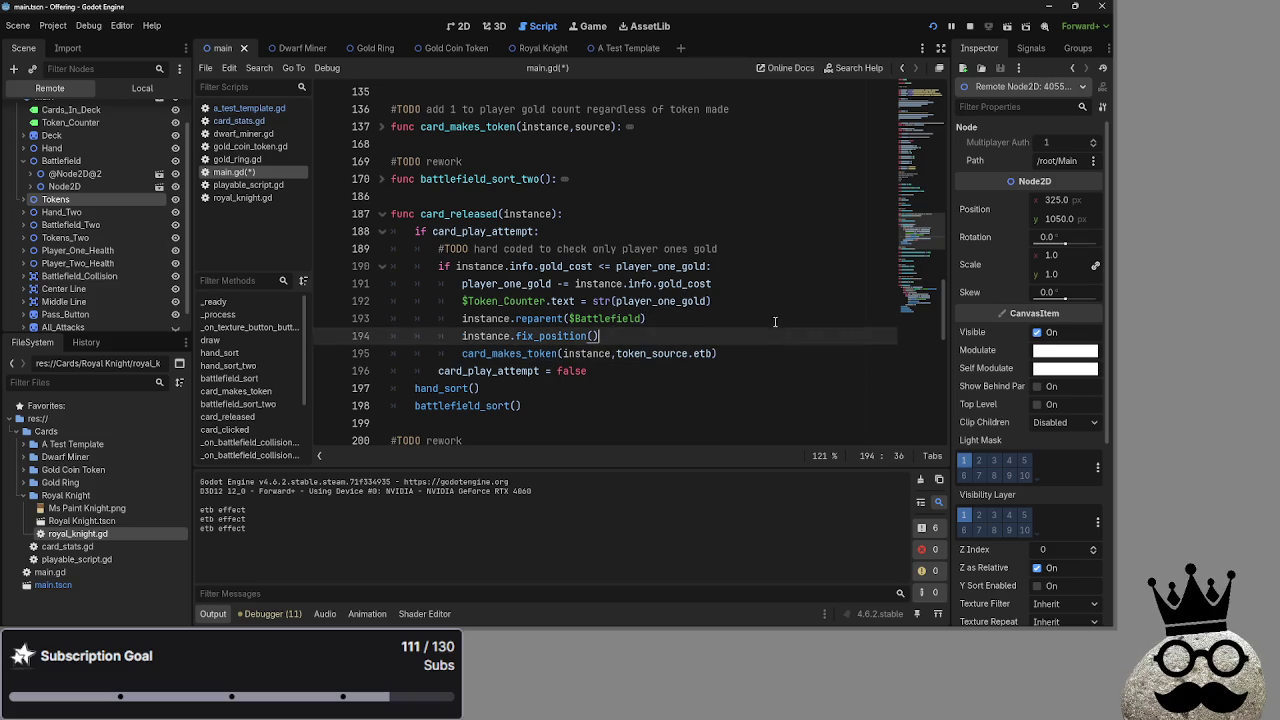
pyautogui.click(777, 353)
pyautogui.click(778, 326)
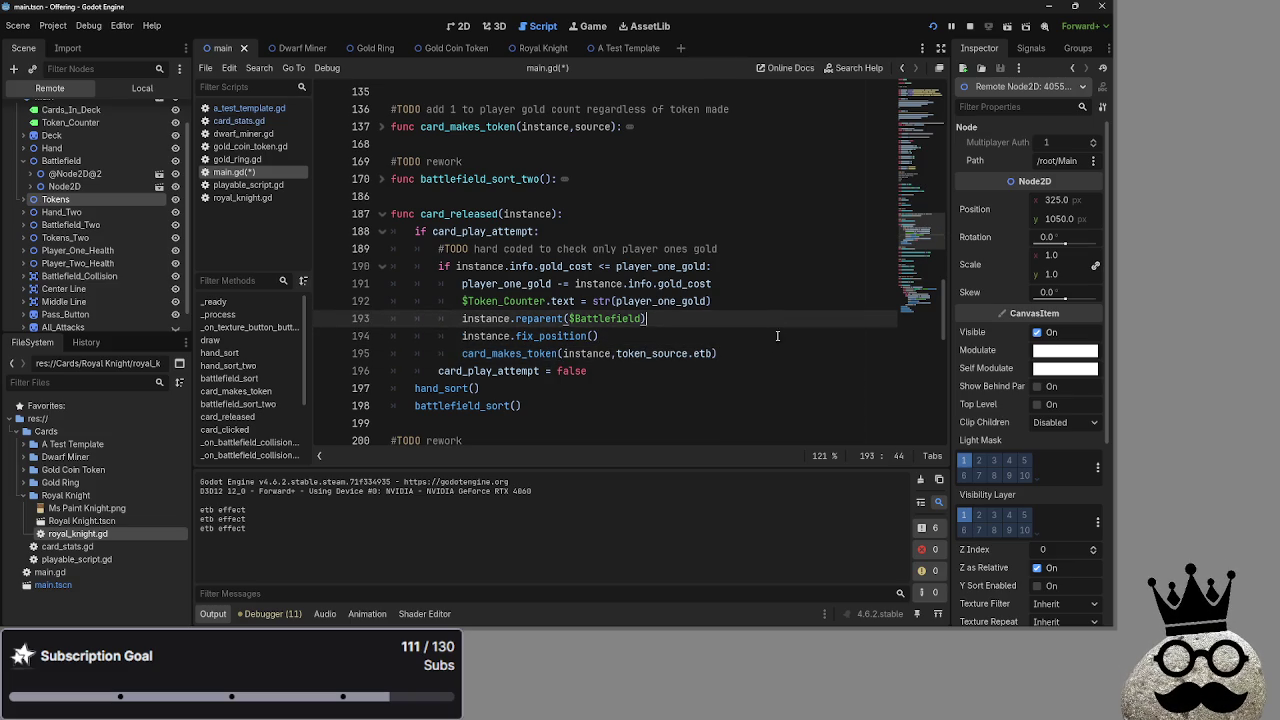
pyautogui.click(777, 349)
pyautogui.click(792, 302)
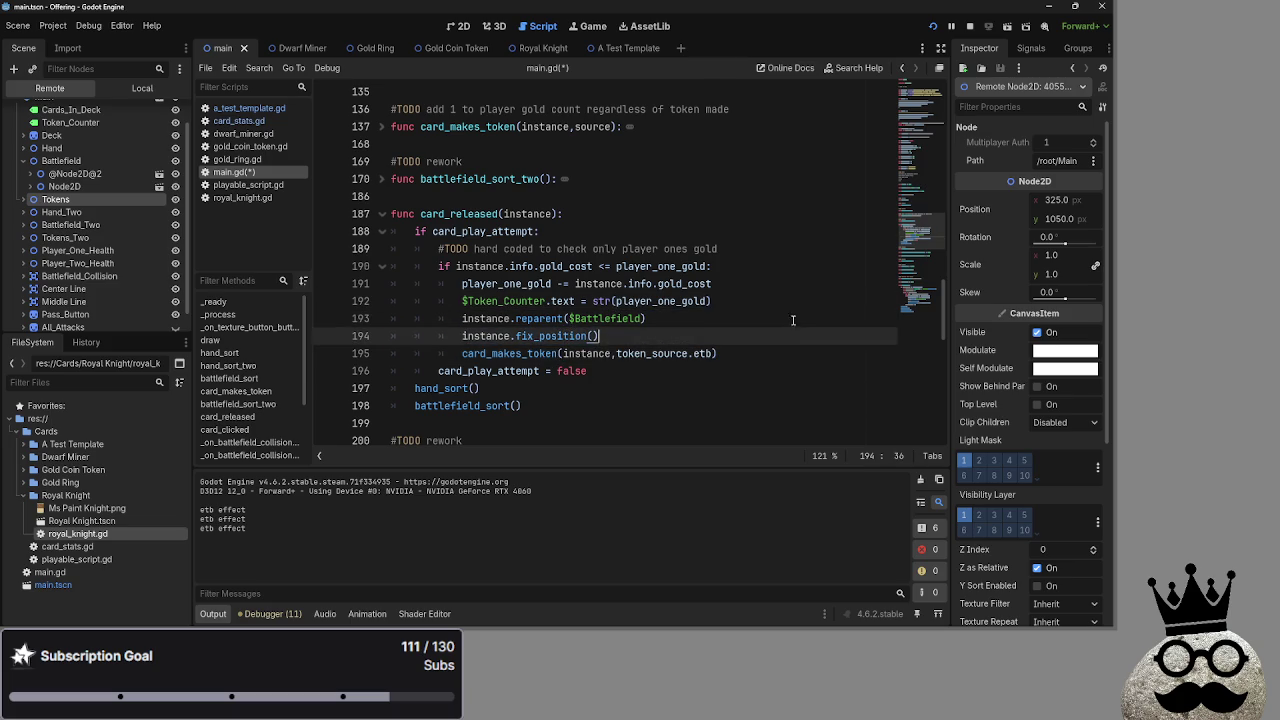
pyautogui.click(816, 325)
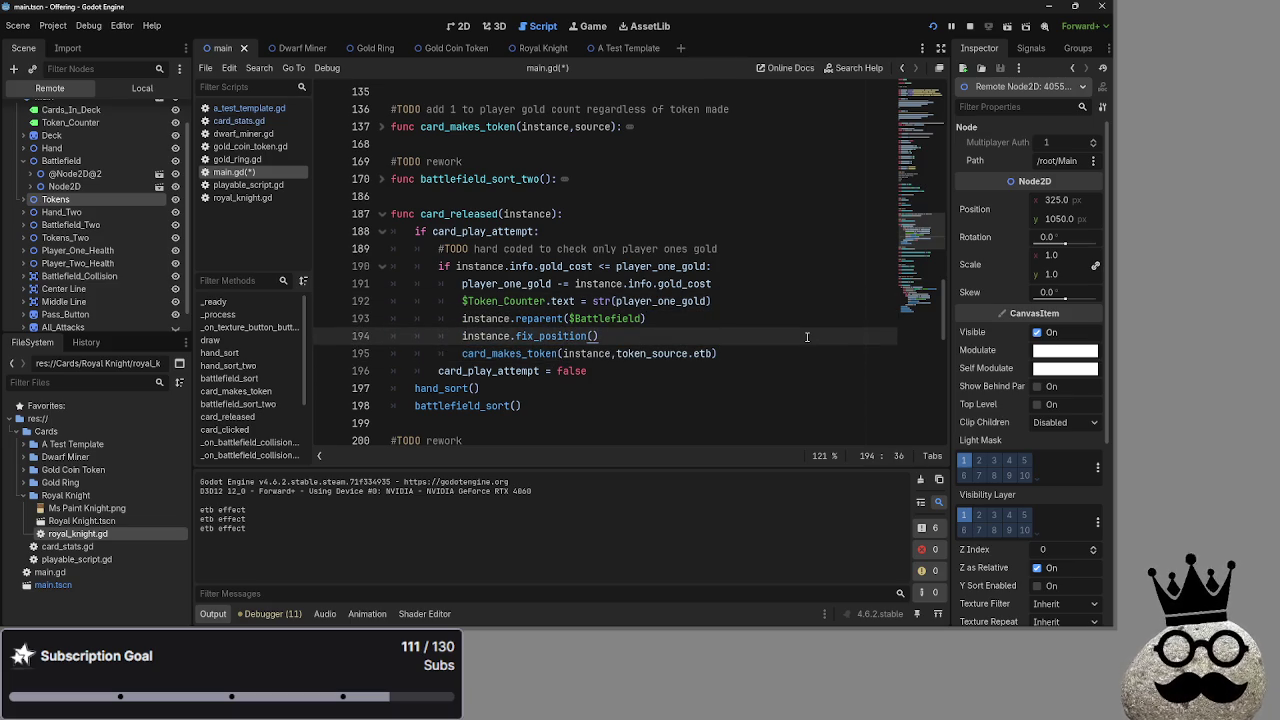
pyautogui.click(783, 336)
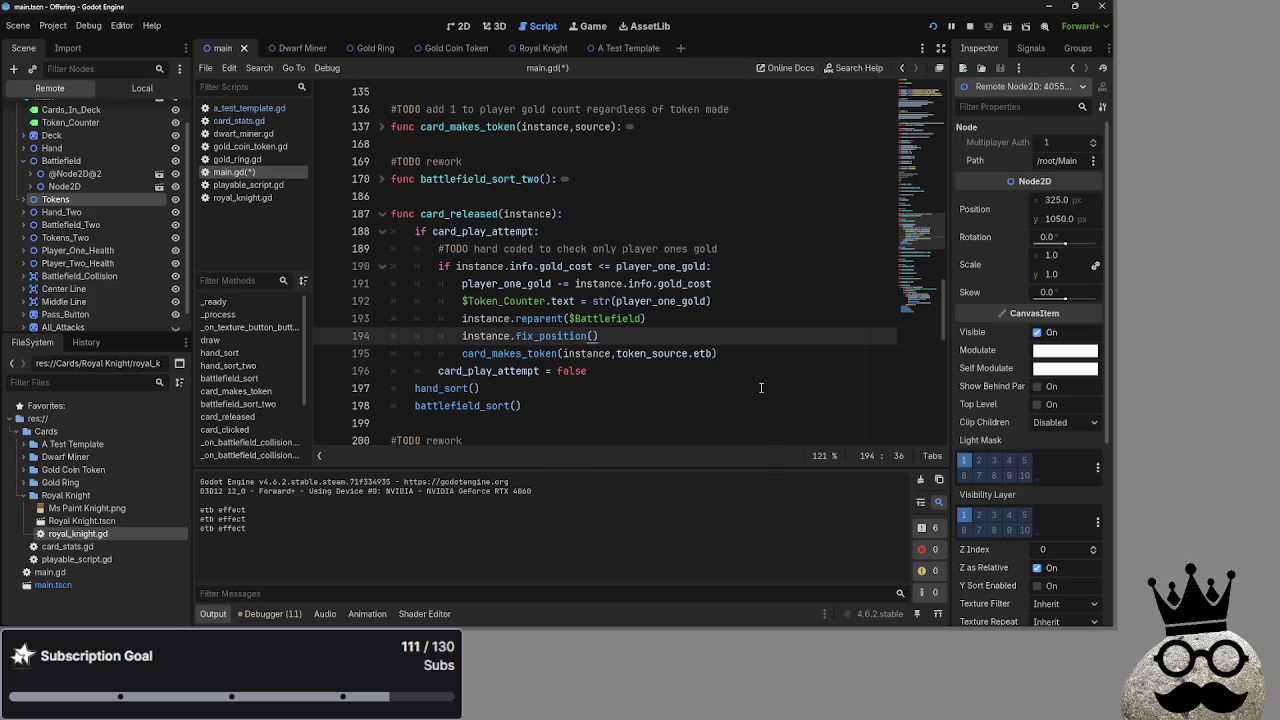
pyautogui.click(688, 323)
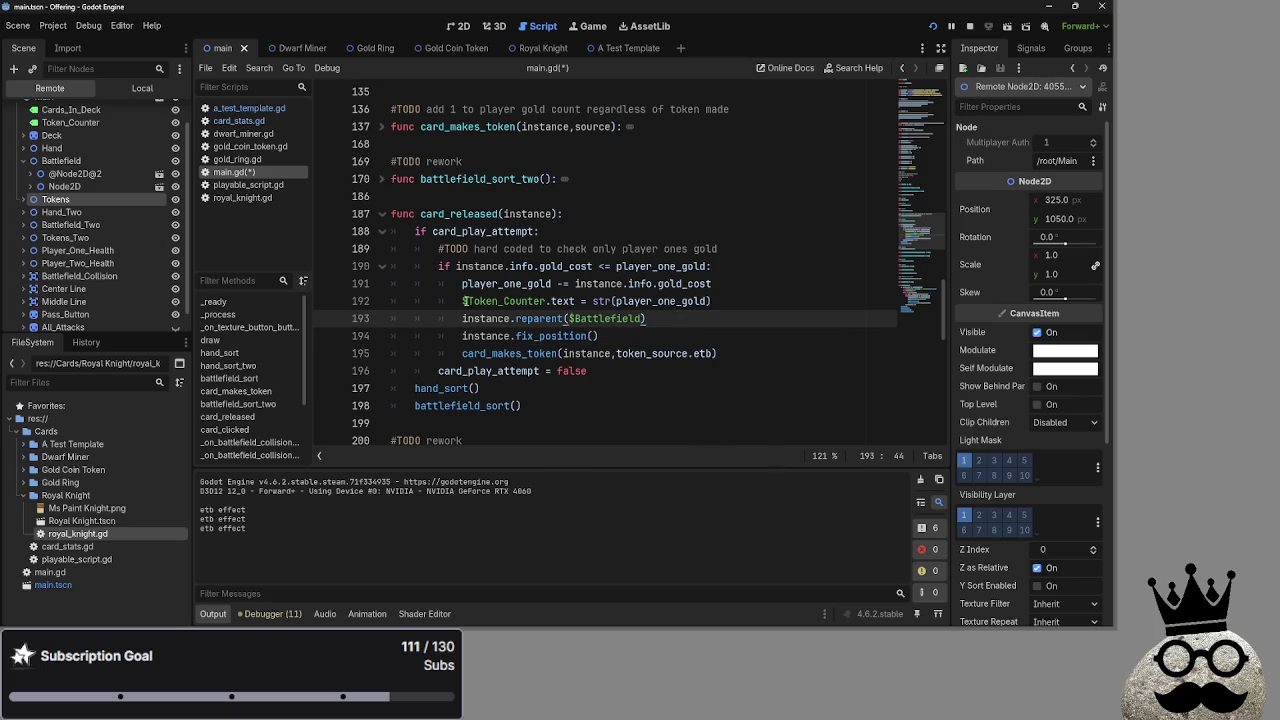
pyautogui.click(600, 336)
pyautogui.click(935, 28)
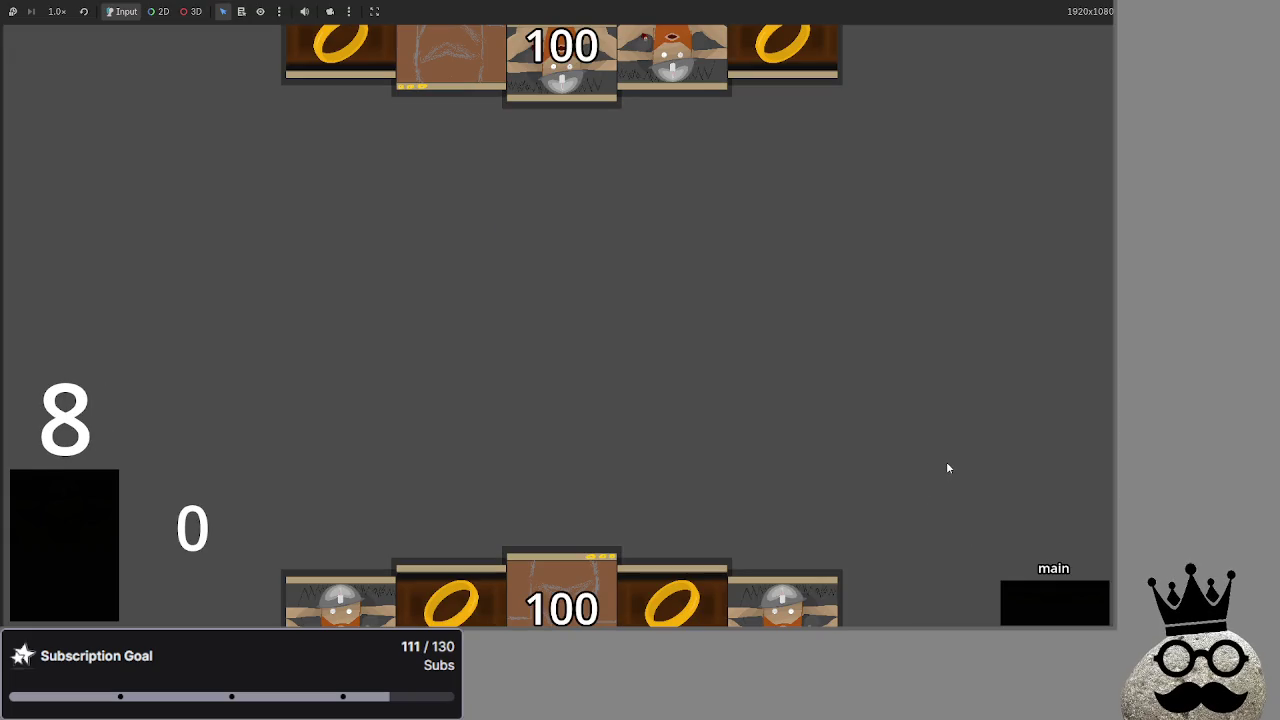
# Stop the game and add a new Label node to the main scene in the 2D view
pyautogui.press('F8')
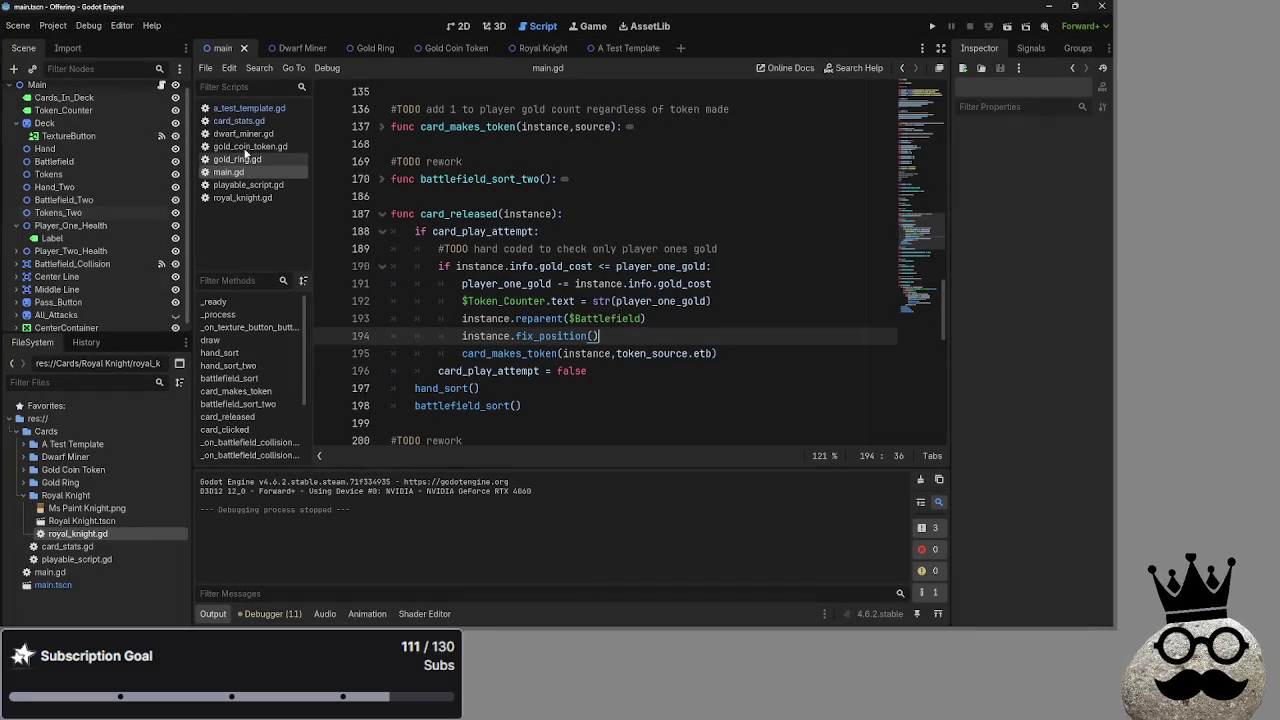
pyautogui.click(456, 26)
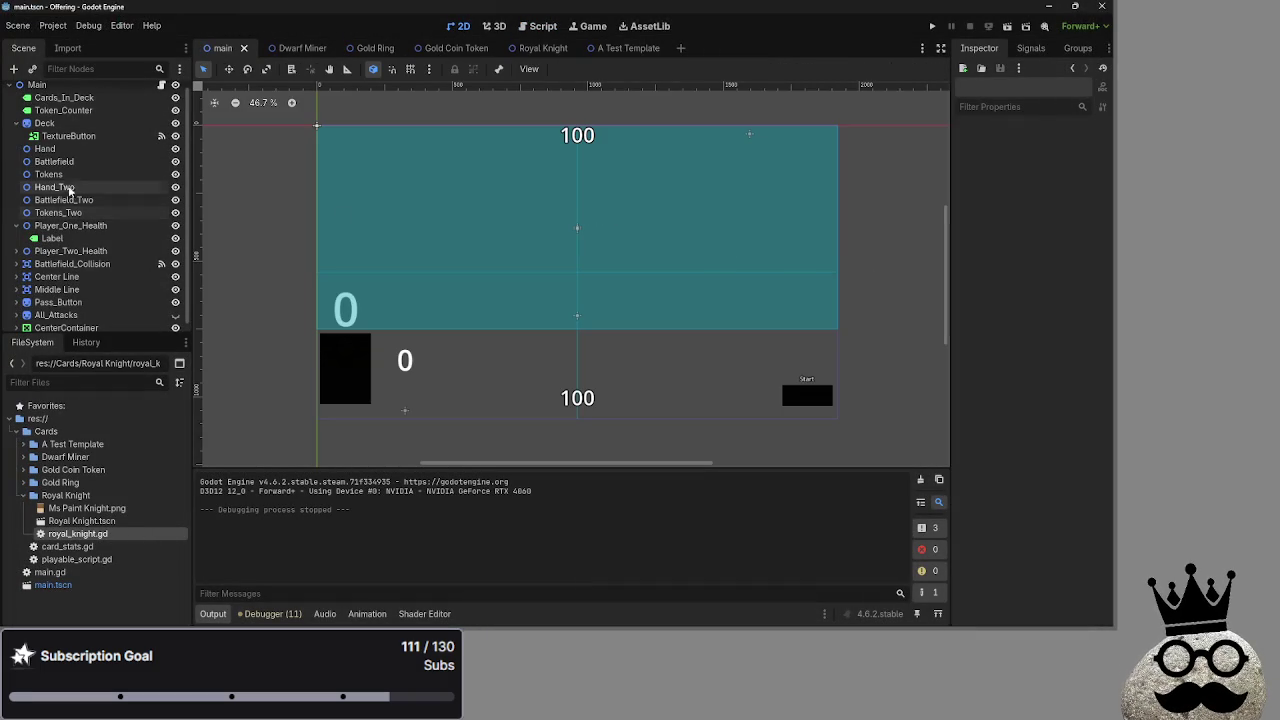
pyautogui.scroll(1, 63, 195)
pyautogui.click(14, 69)
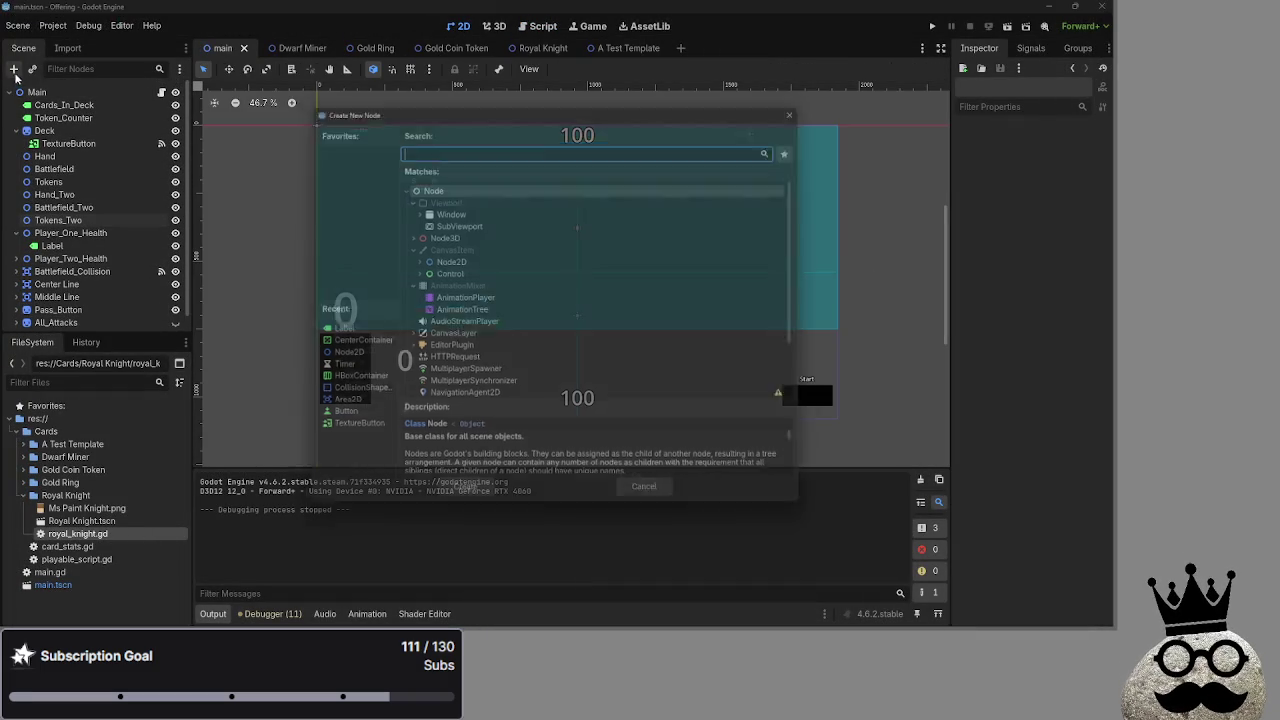
pyautogui.click(411, 273)
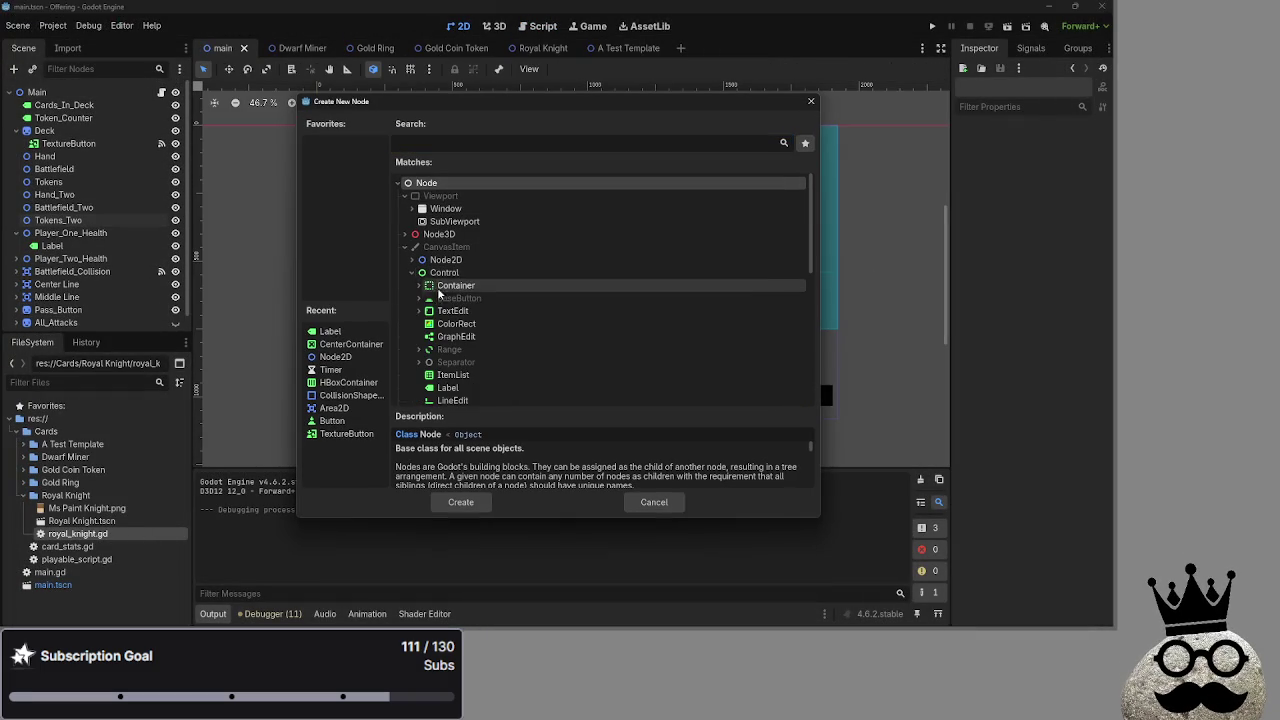
pyautogui.scroll(-3, 503, 375)
pyautogui.scroll(-2, 505, 378)
pyautogui.scroll(4, 505, 378)
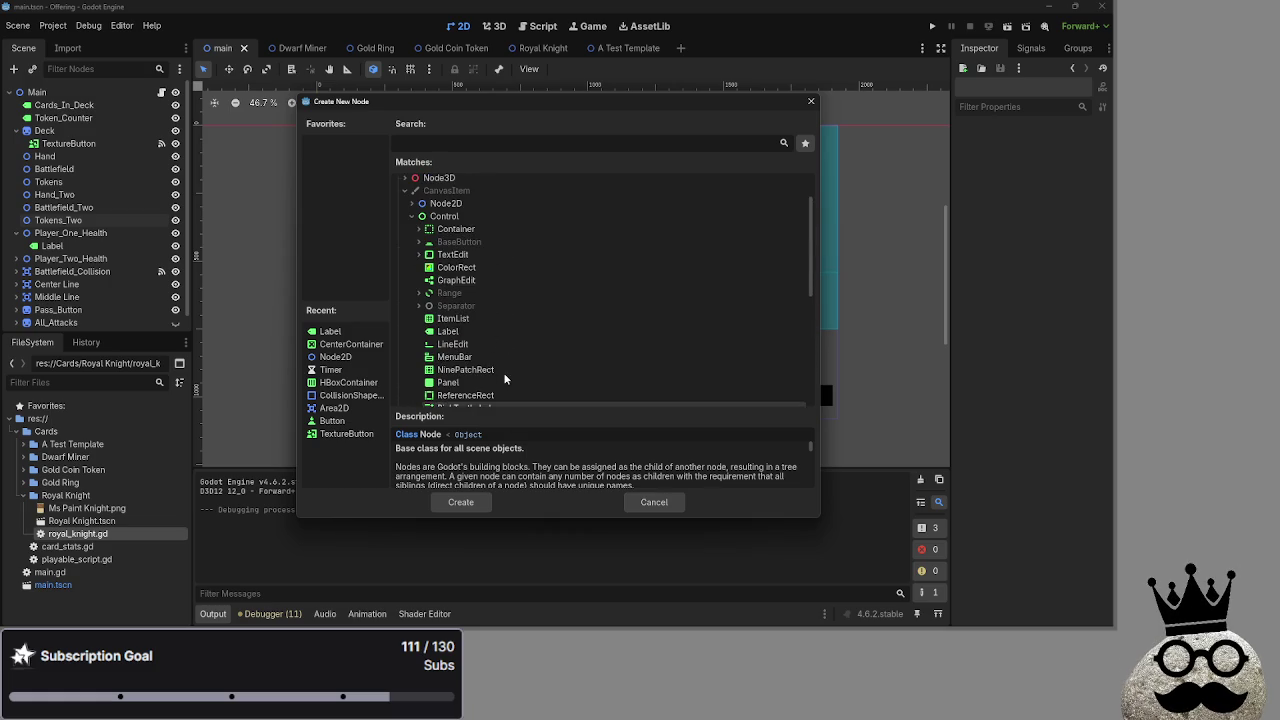
pyautogui.click(495, 331)
pyautogui.click(461, 502)
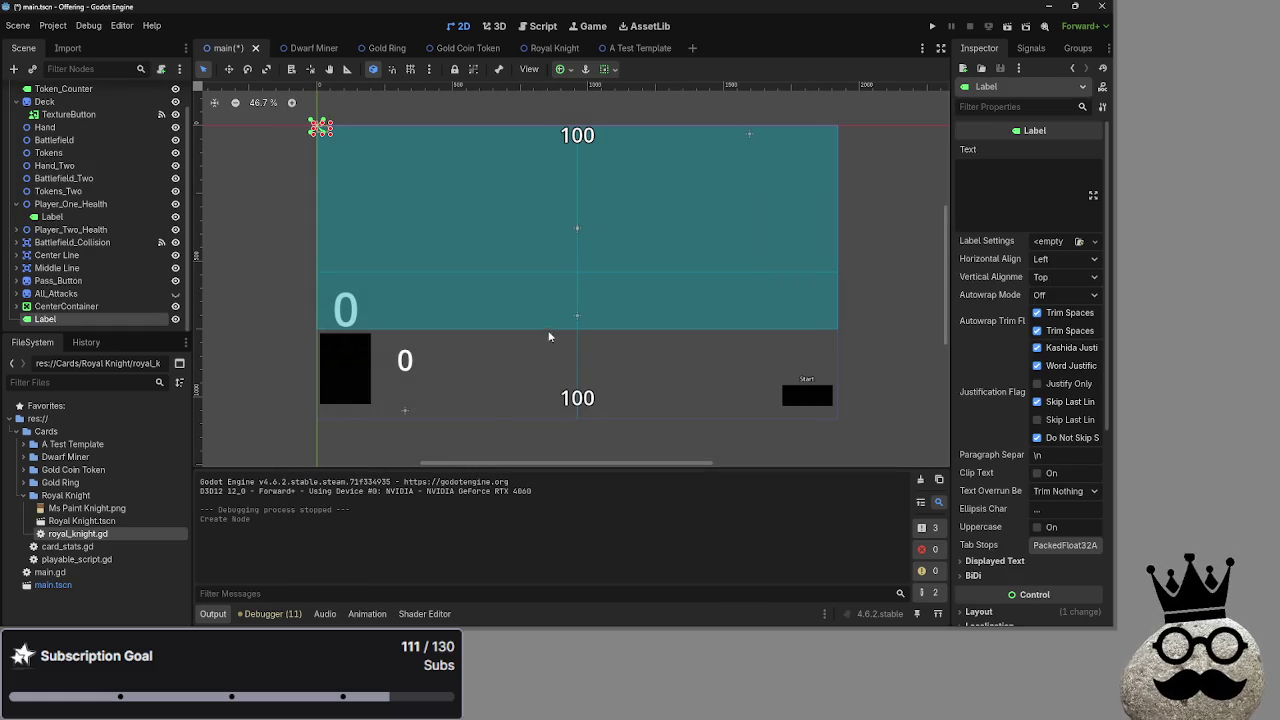
# Type 'Player' into the Label's Text property and erase it again, leaving it empty
pyautogui.click(994, 171)
pyautogui.write('Player T')
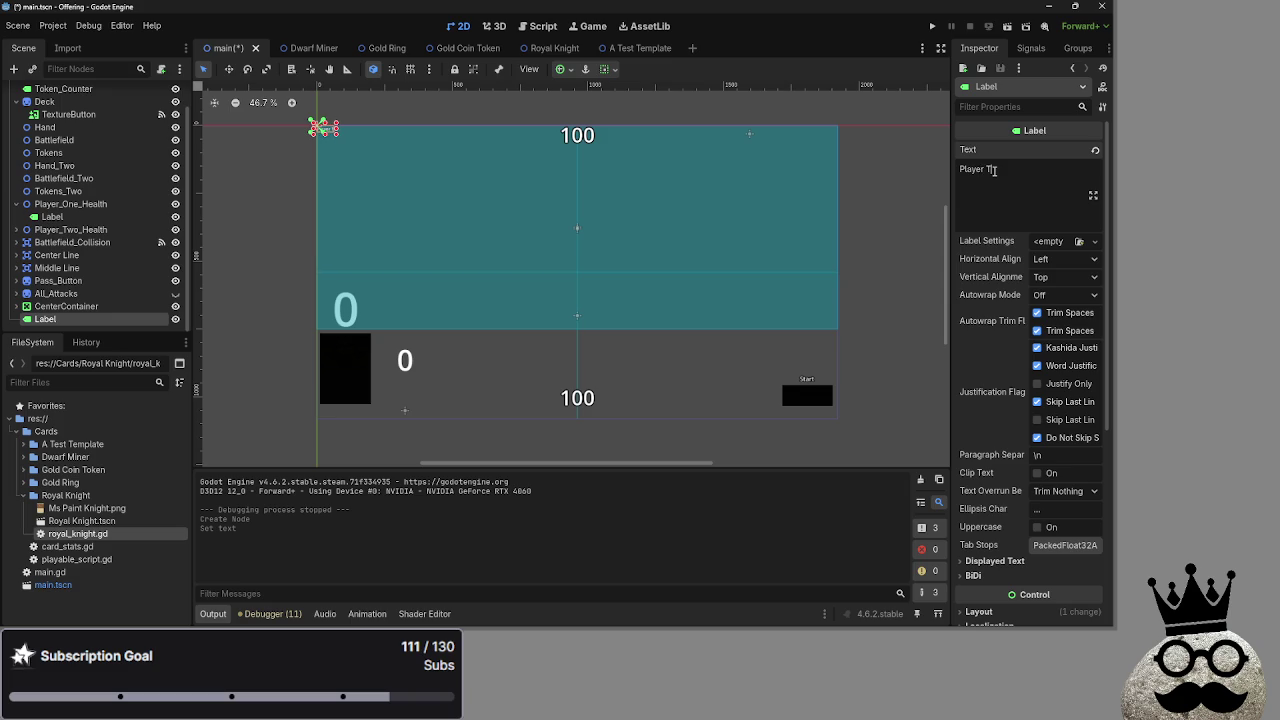
pyautogui.press('BackSpace')
pyautogui.press('BackSpace')
pyautogui.press('BackSpace')
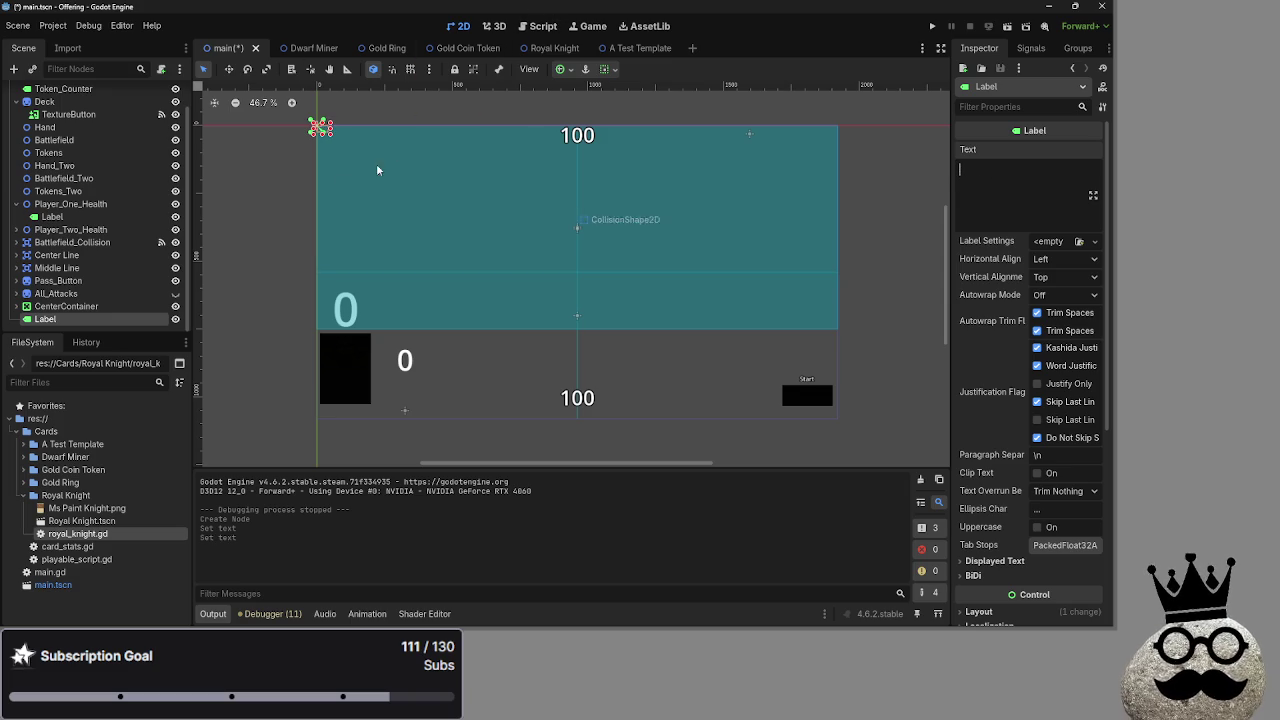
# Rename the new Label node, adding '_Turn' to its name
pyautogui.click(543, 26)
pyautogui.scroll(-5, 639, 276)
pyautogui.scroll(1, 77, 280)
pyautogui.scroll(-1, 77, 280)
pyautogui.doubleClick(50, 318)
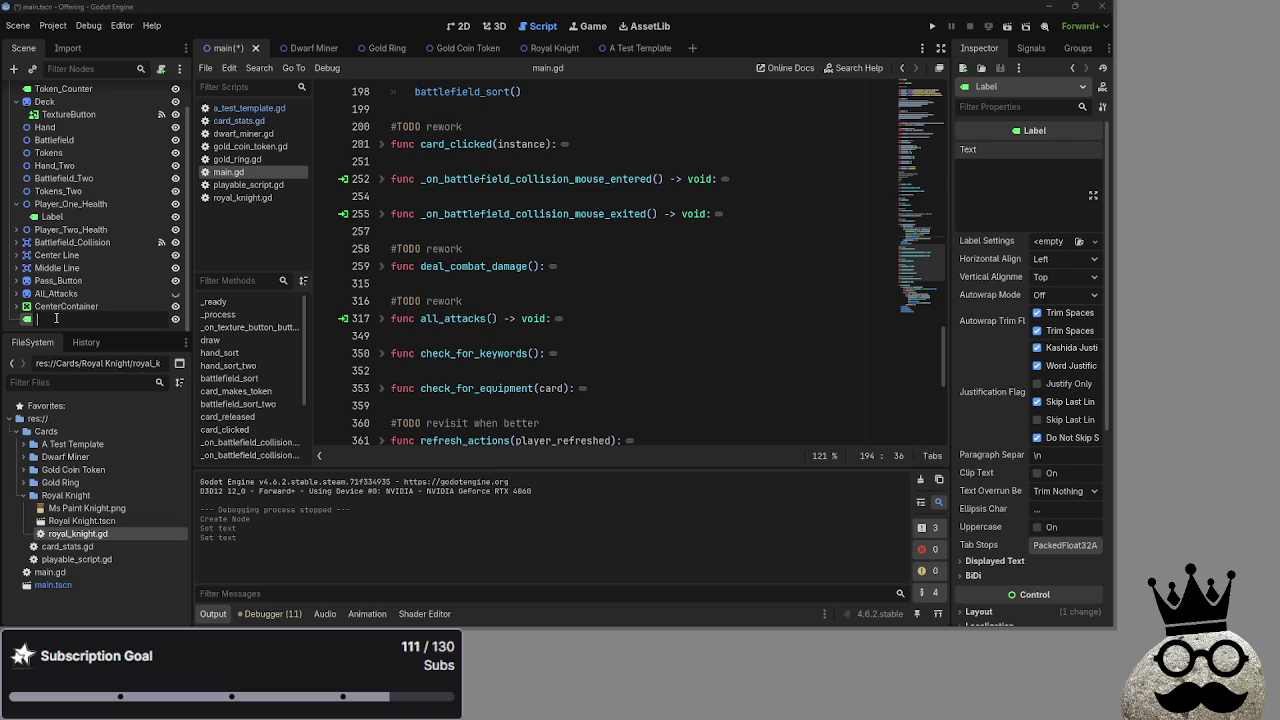
pyautogui.write('Playe_Turn Lab')
# Confirm the Label's new name and unfold the Passbutton function in main.gd
pyautogui.press('Return')
pyautogui.scroll(-7, 654, 340)
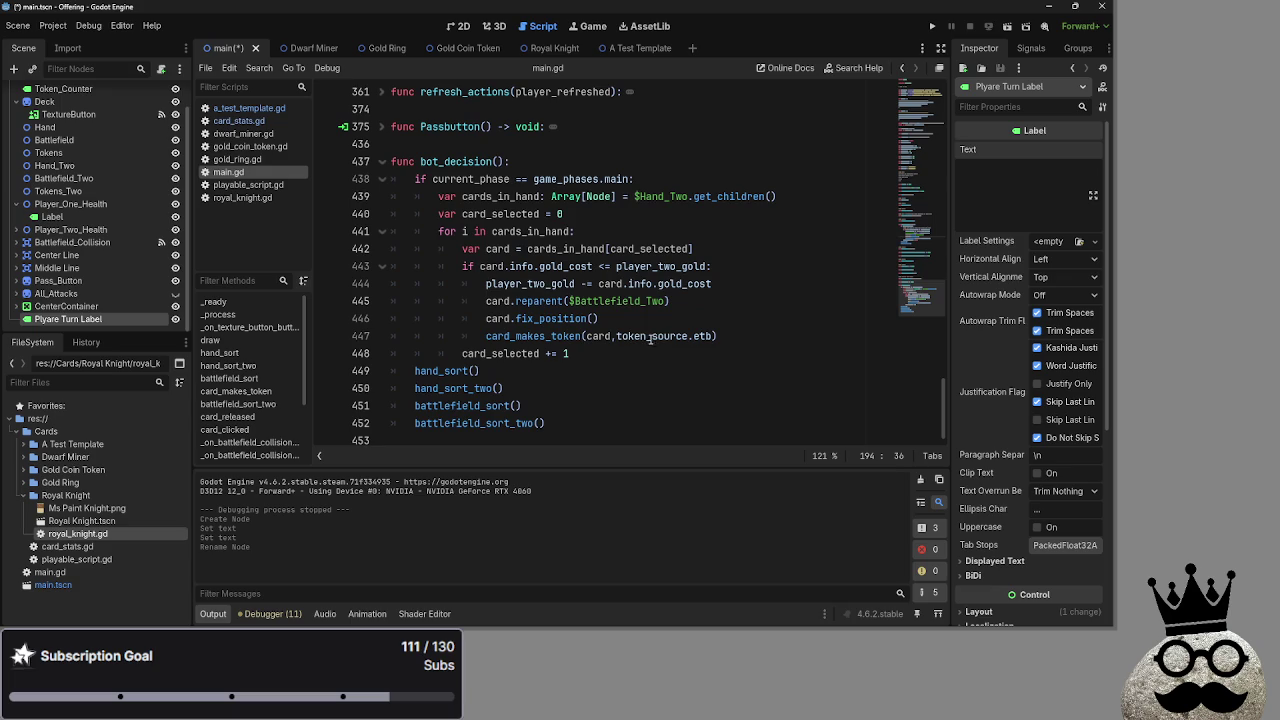
pyautogui.scroll(1, 492, 300)
pyautogui.click(382, 179)
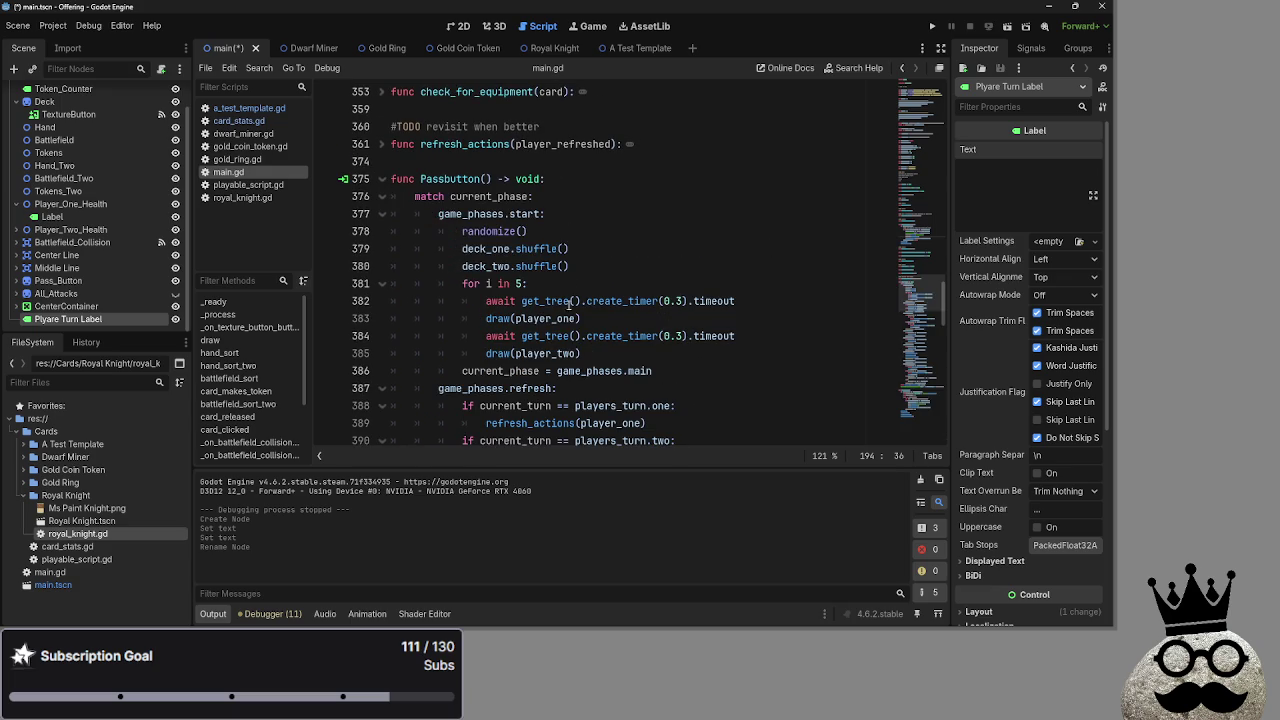
pyautogui.scroll(-10, 704, 333)
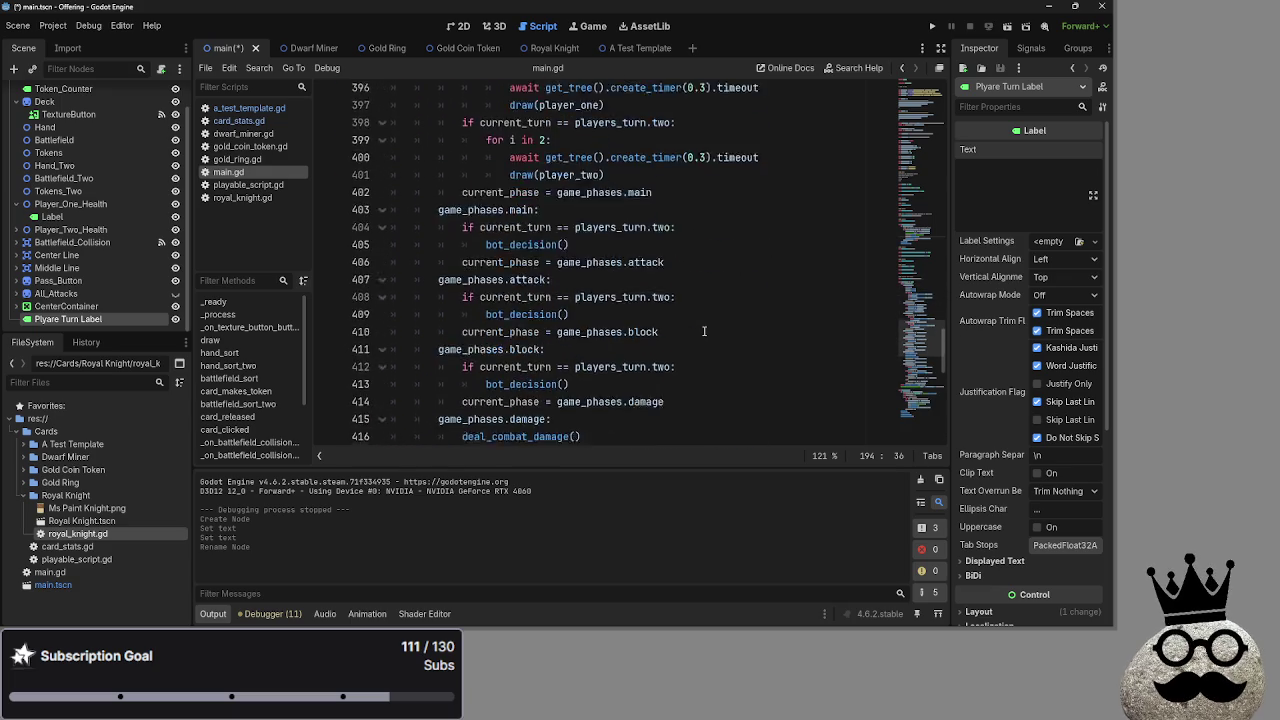
pyautogui.scroll(-3, 704, 331)
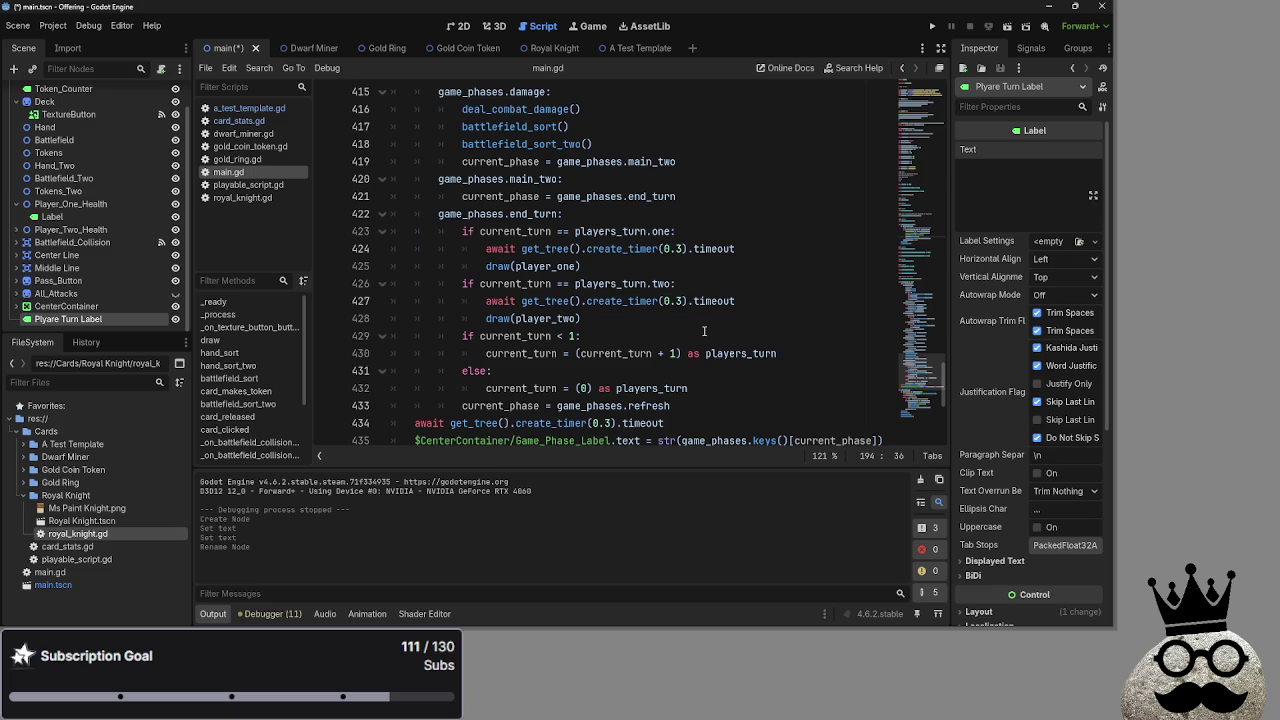
pyautogui.scroll(-1, 704, 331)
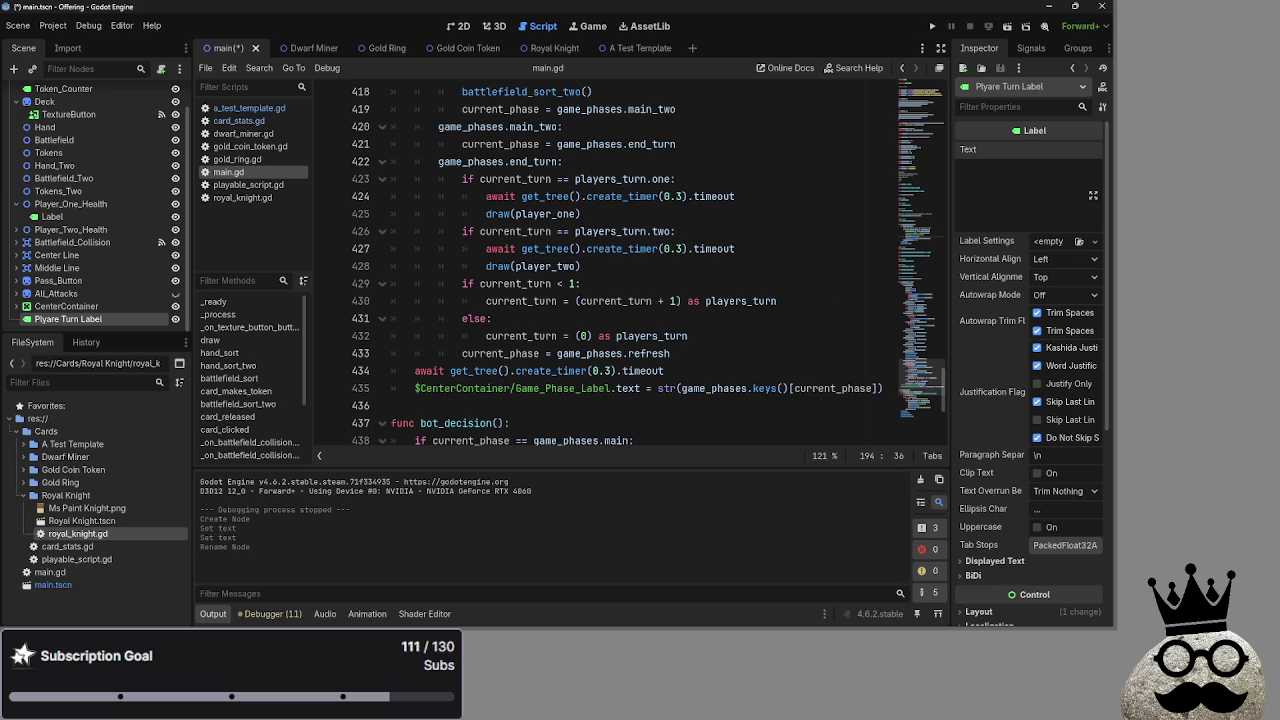
# Inspect the end_turn else branch, game_phases and players_turn around lines 426–433
pyautogui.click(630, 317)
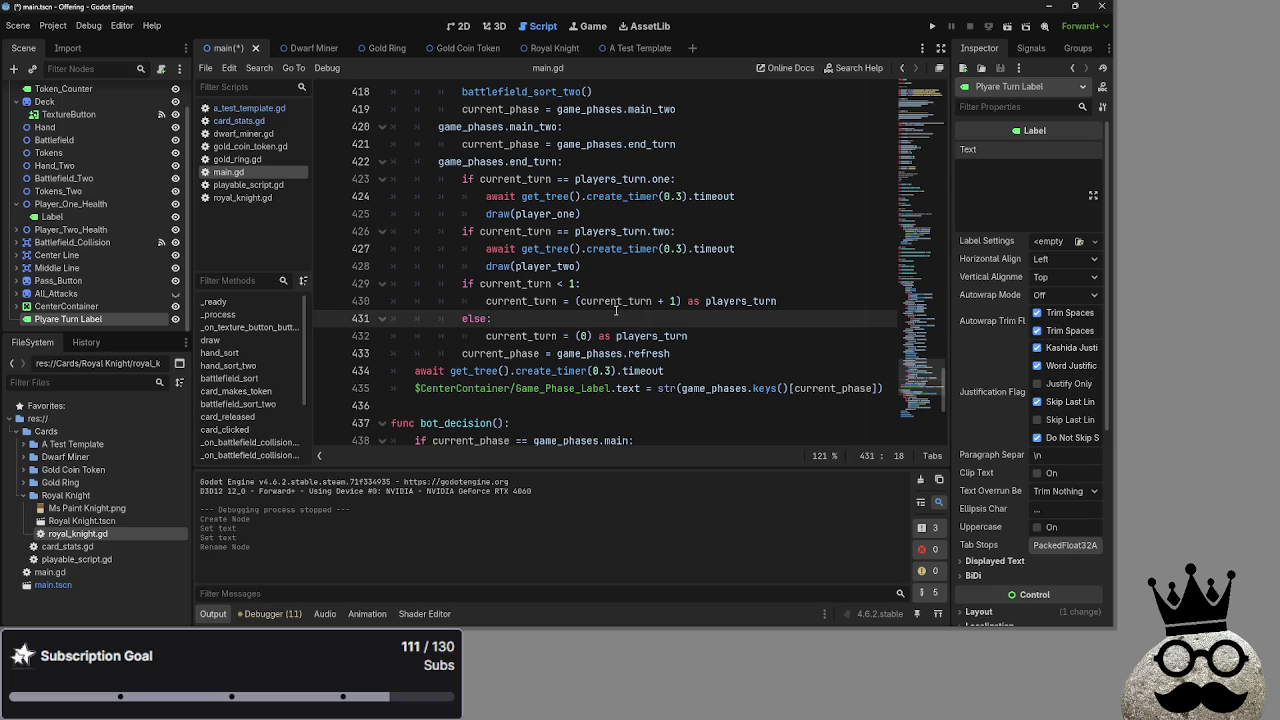
pyautogui.click(546, 337)
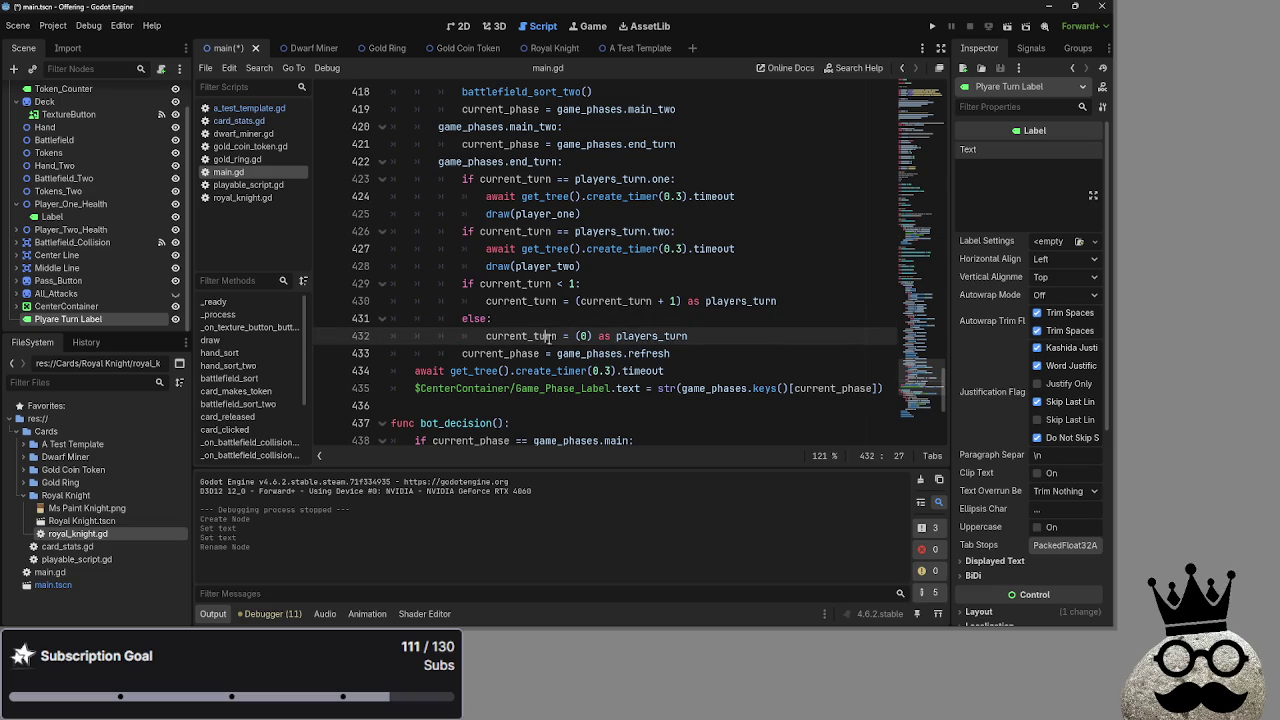
pyautogui.click(538, 353)
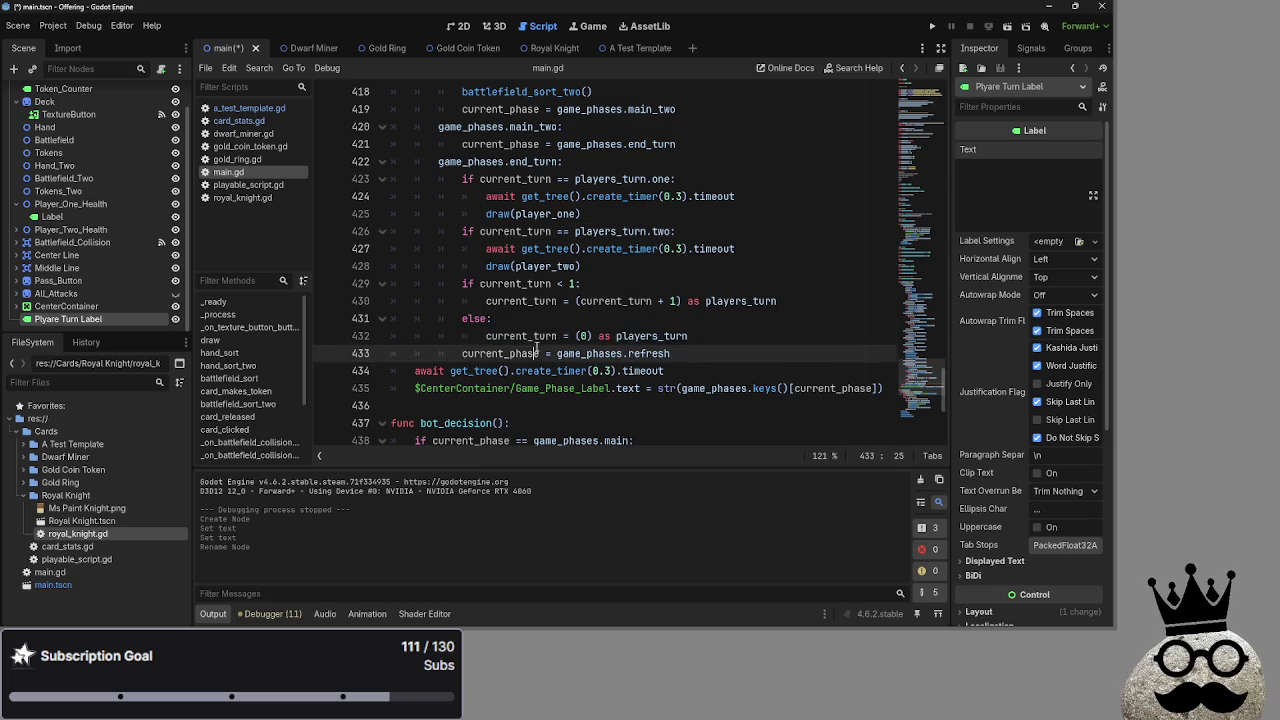
pyautogui.click(583, 353)
pyautogui.doubleClick(576, 353)
pyautogui.scroll(1, 585, 335)
pyautogui.click(593, 335)
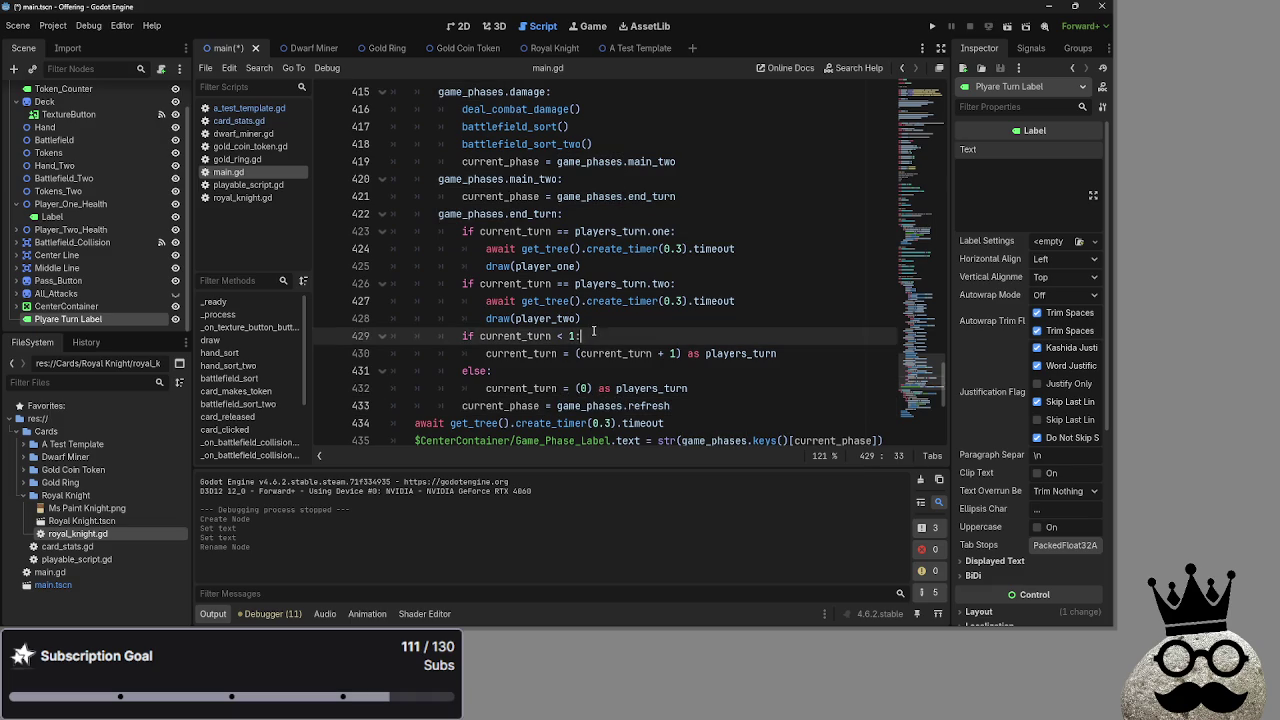
pyautogui.doubleClick(610, 284)
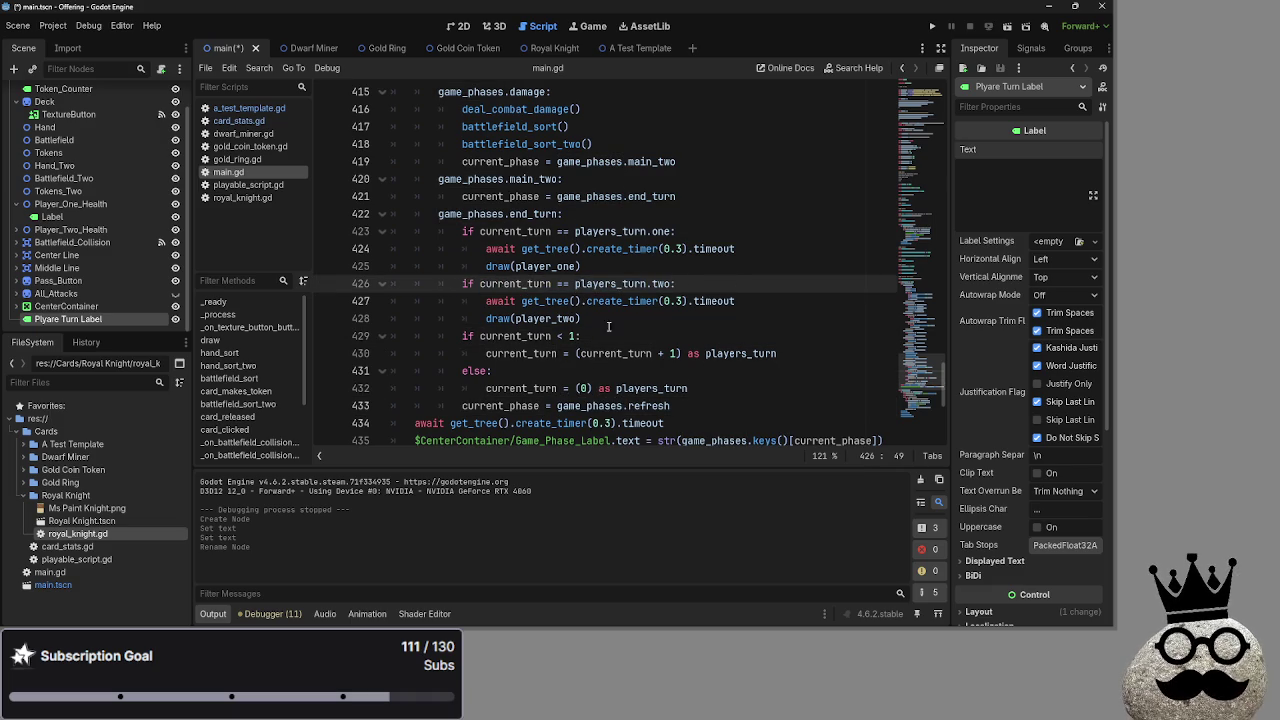
# Add a new line under the player-two turn check referencing the Plyare Turn Label node
pyautogui.click(777, 307)
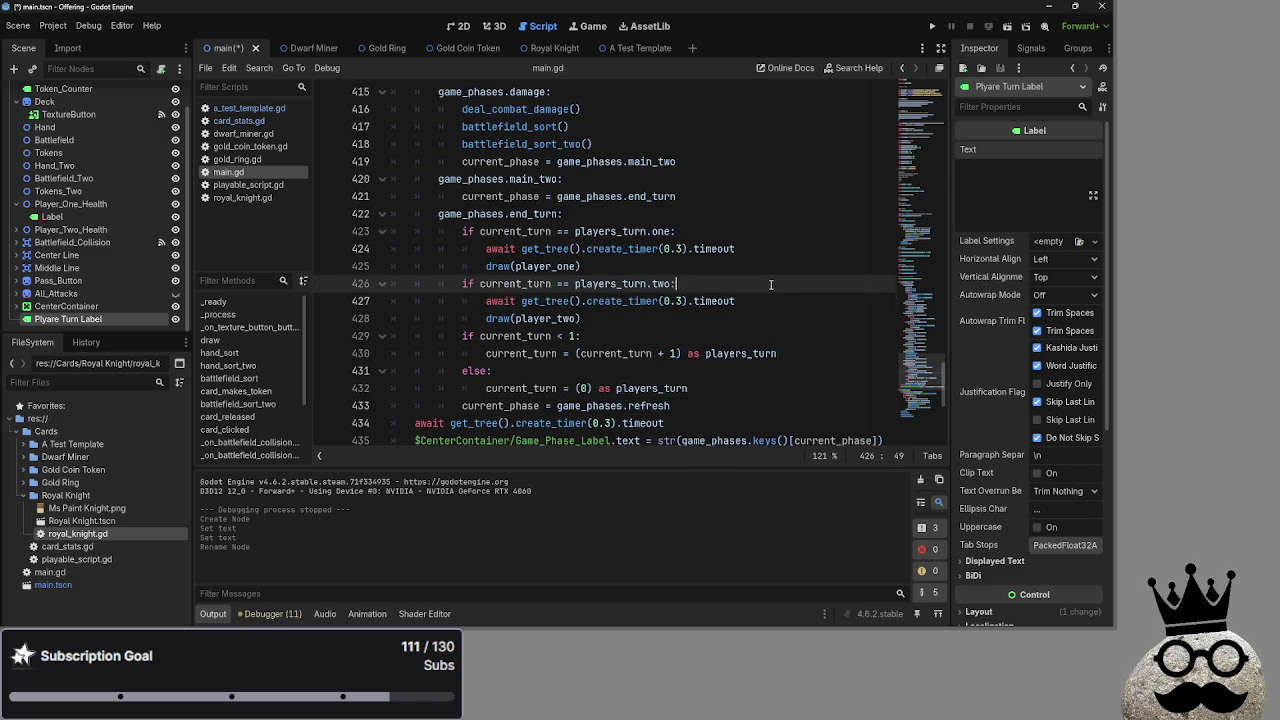
pyautogui.hotkey('ctrl', 'shift', 'Return')
pyautogui.moveTo(68, 319); pyautogui.dragTo(562, 300)
# Start the label assignment with = str("player_one_turn") in the end-turn branch
pyautogui.click(1019, 177)
pyautogui.write('P')
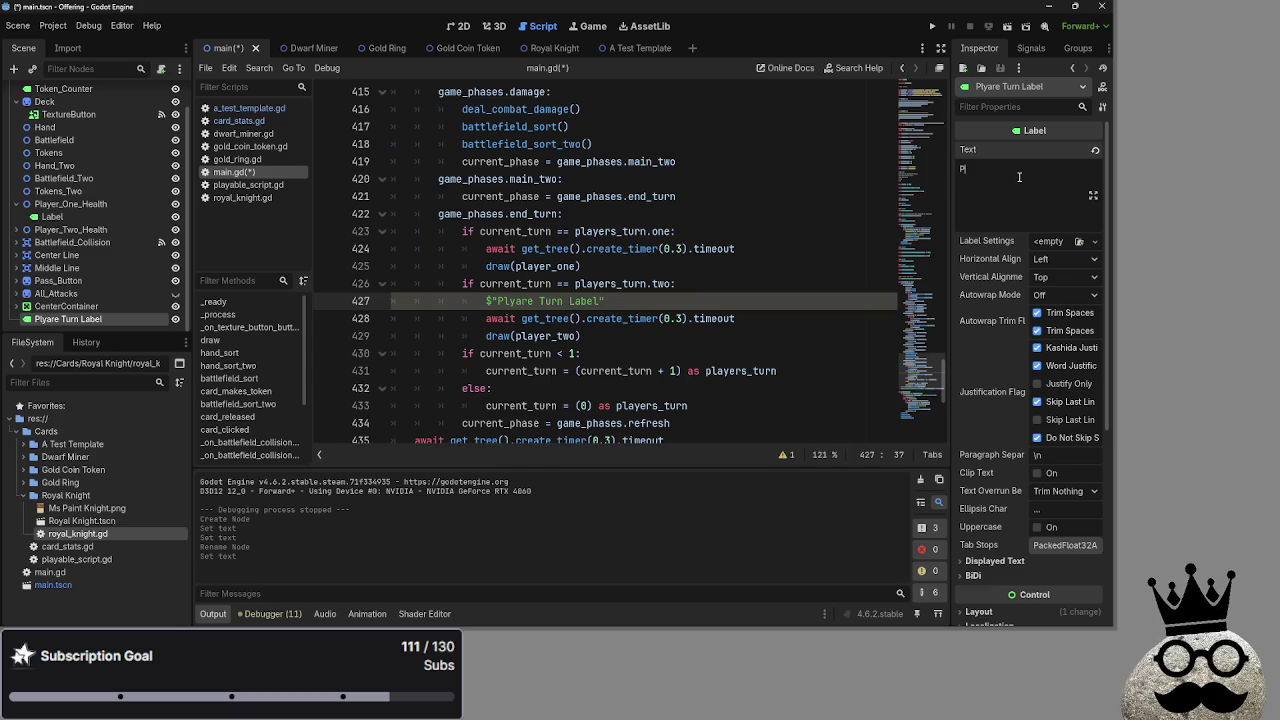
pyautogui.write('P')
pyautogui.press('BackSpace')
pyautogui.write('Two ')
pyautogui.write('Turn')
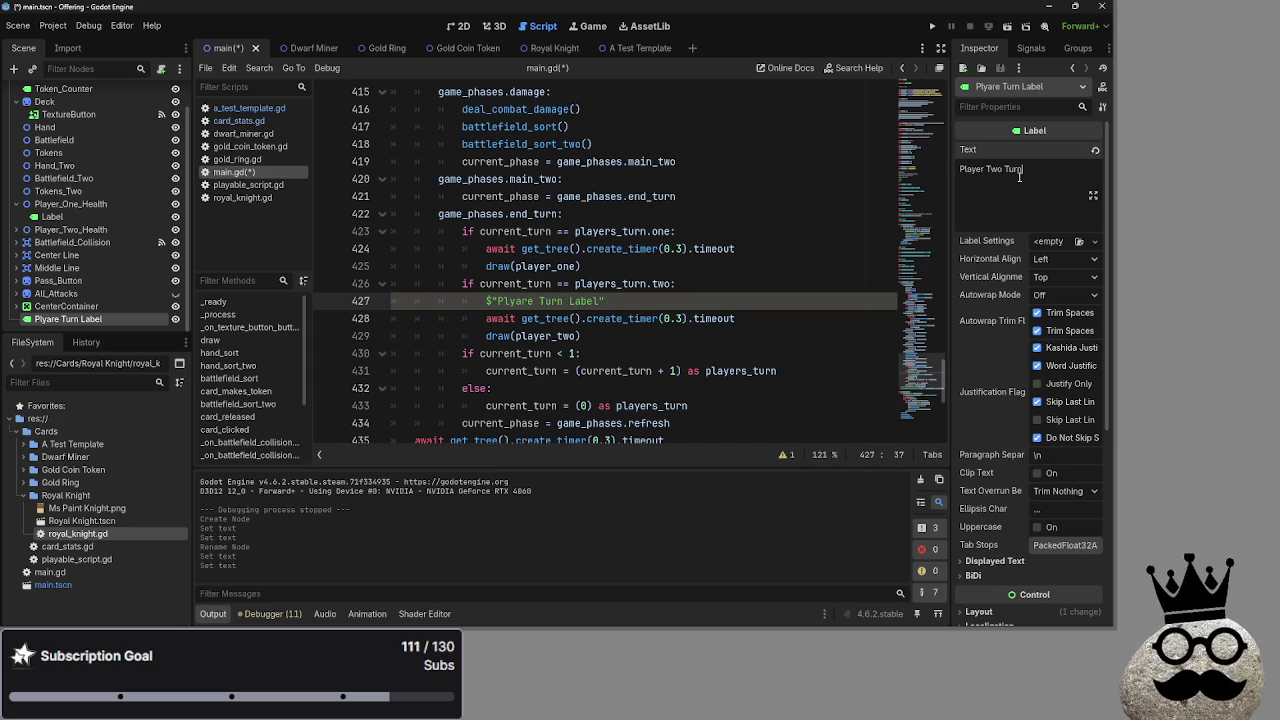
pyautogui.press('BackSpace')
pyautogui.press('BackSpace')
pyautogui.press('BackSpace')
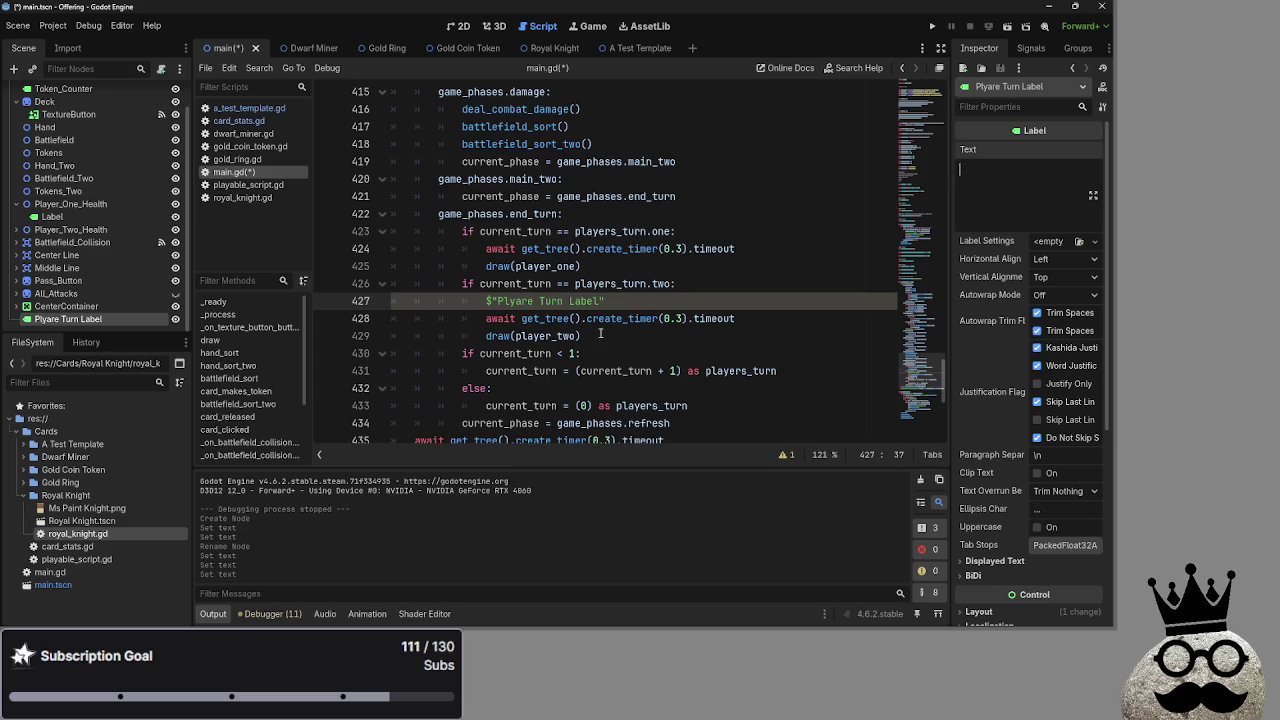
pyautogui.write(' =')
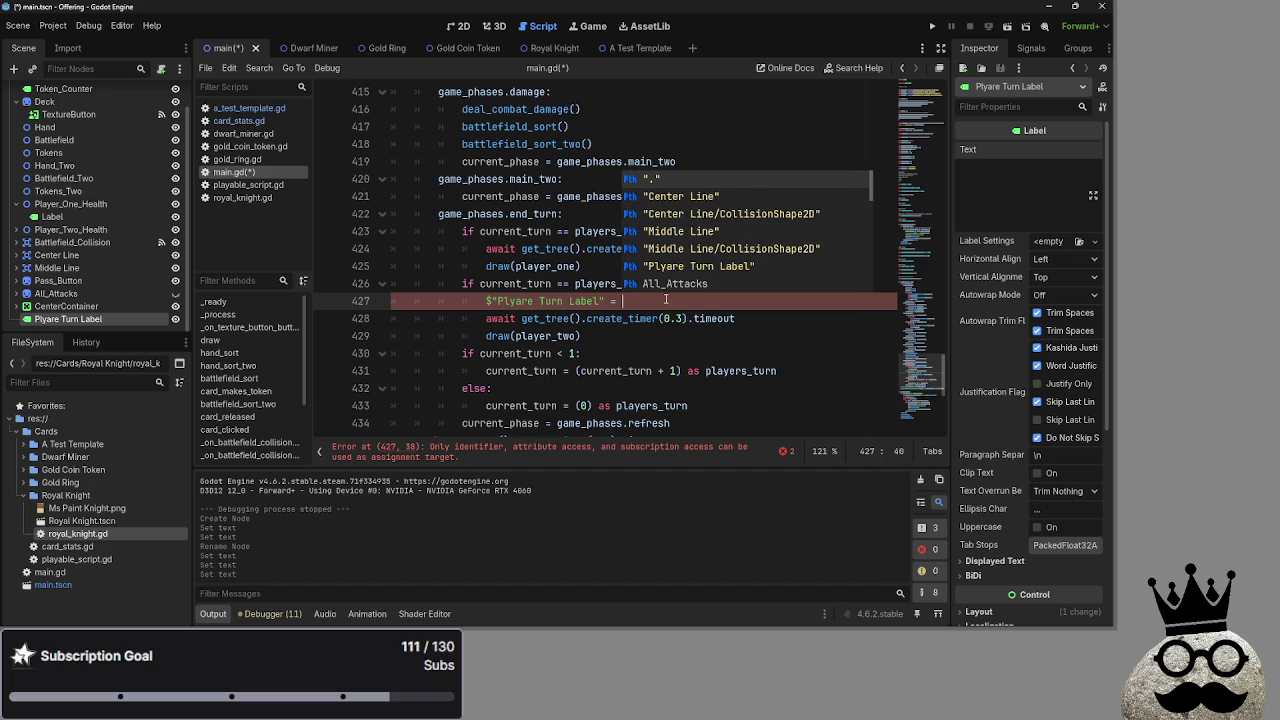
pyautogui.write('str("player_')
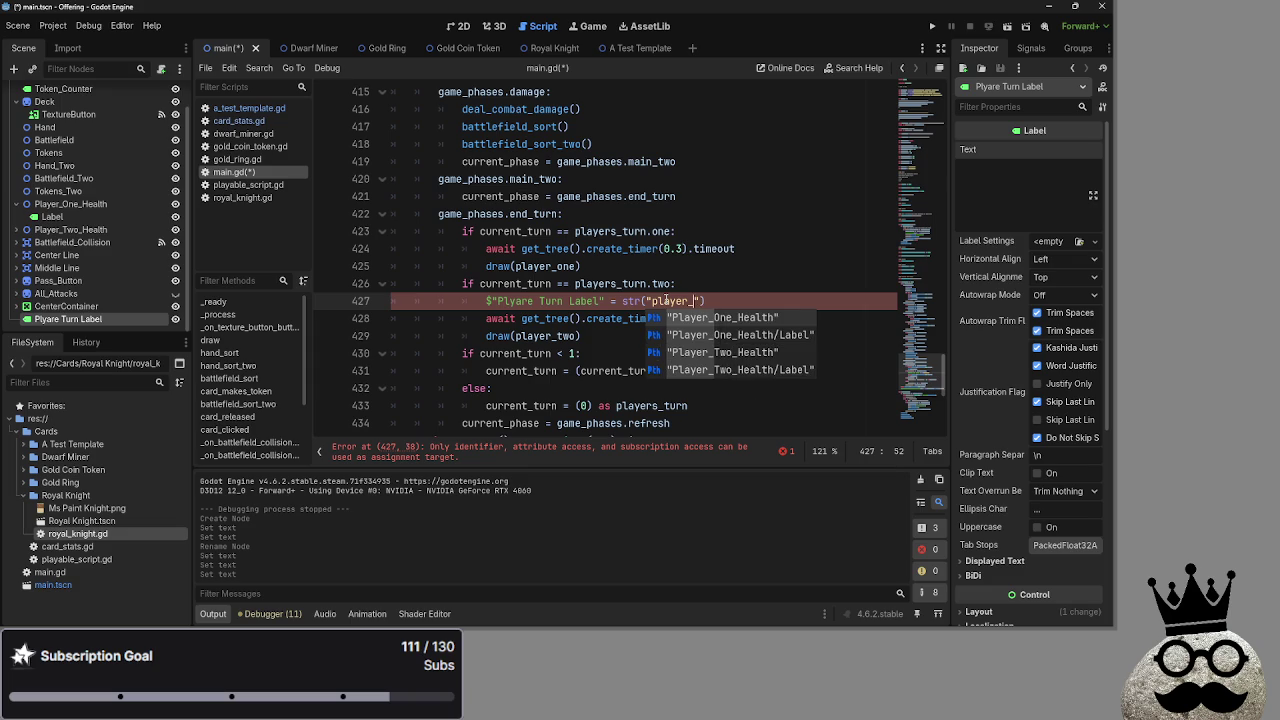
pyautogui.write('one_turn')
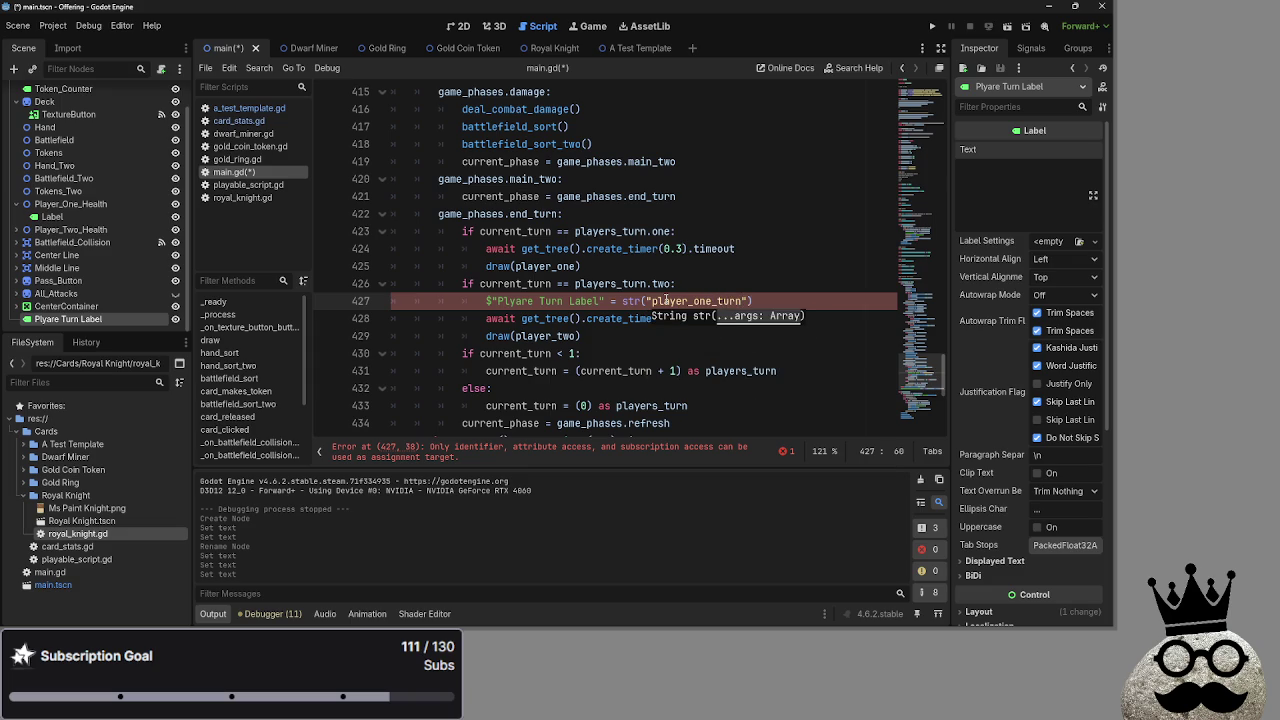
pyautogui.click(700, 266)
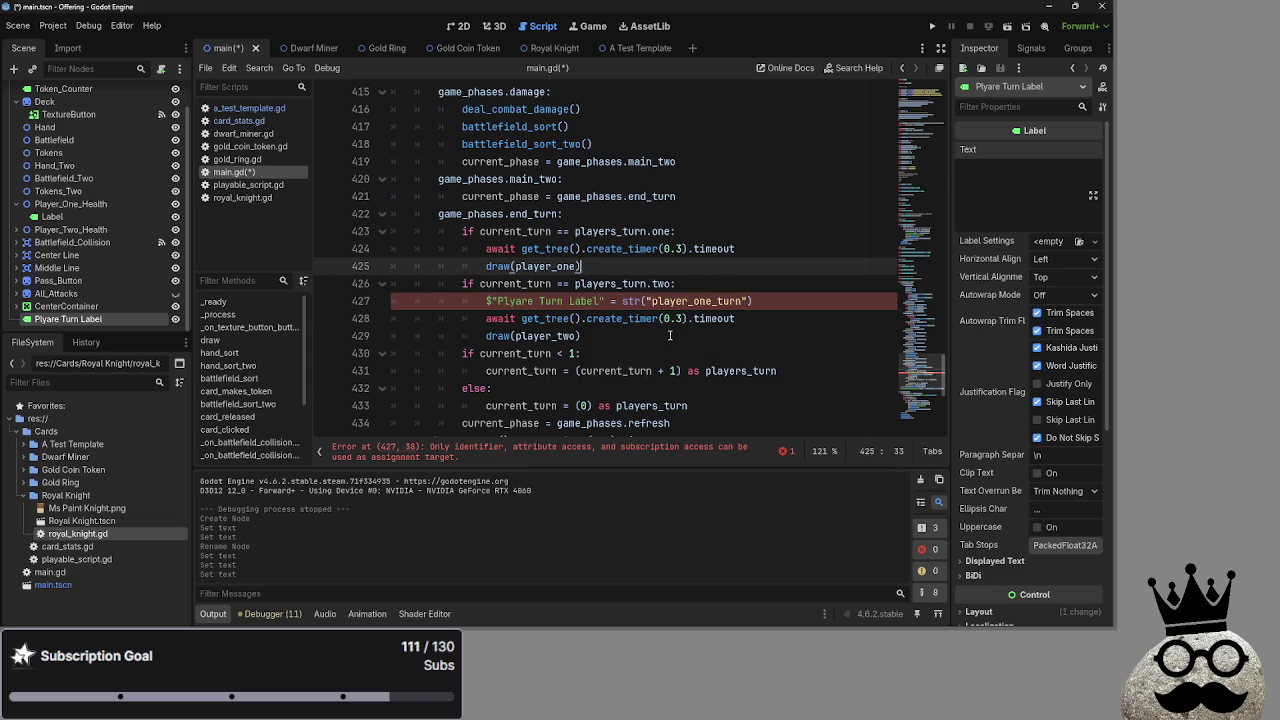
# Investigate the assignment error on line 427, trying to drop str() and then undoing it
pyautogui.click(530, 452)
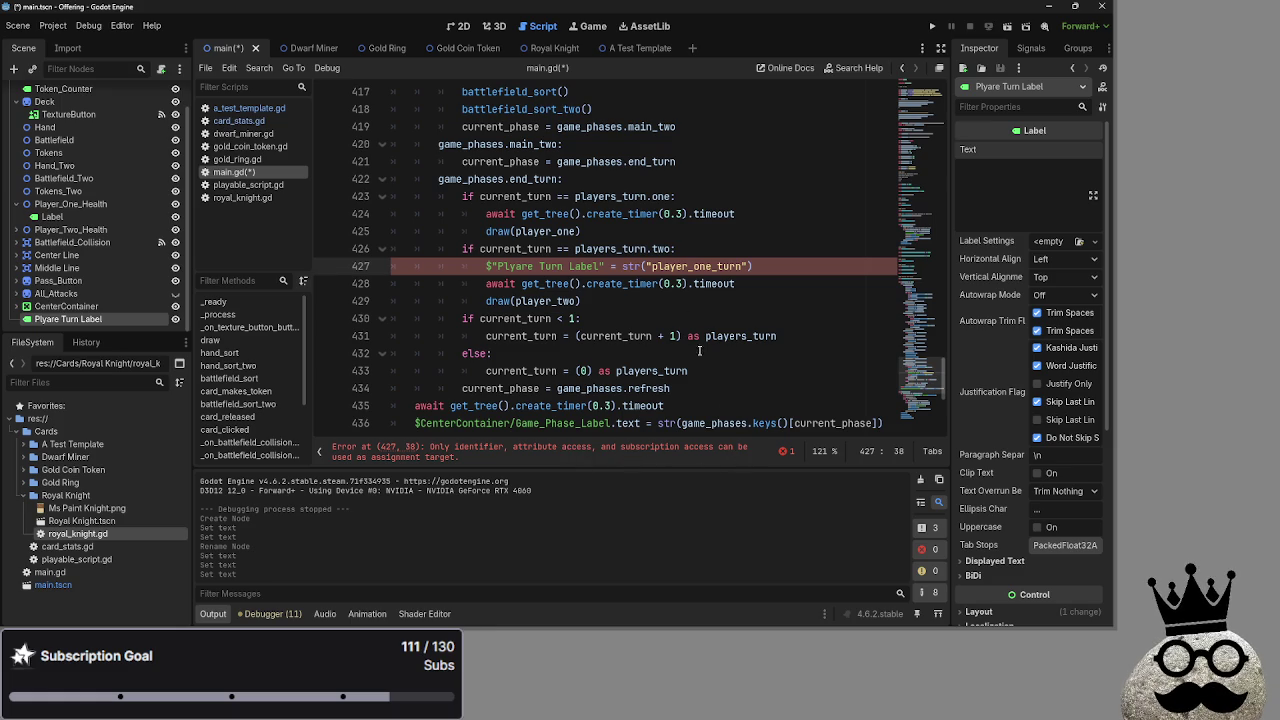
pyautogui.doubleClick(638, 266)
pyautogui.press('BackSpace')
pyautogui.press('End')
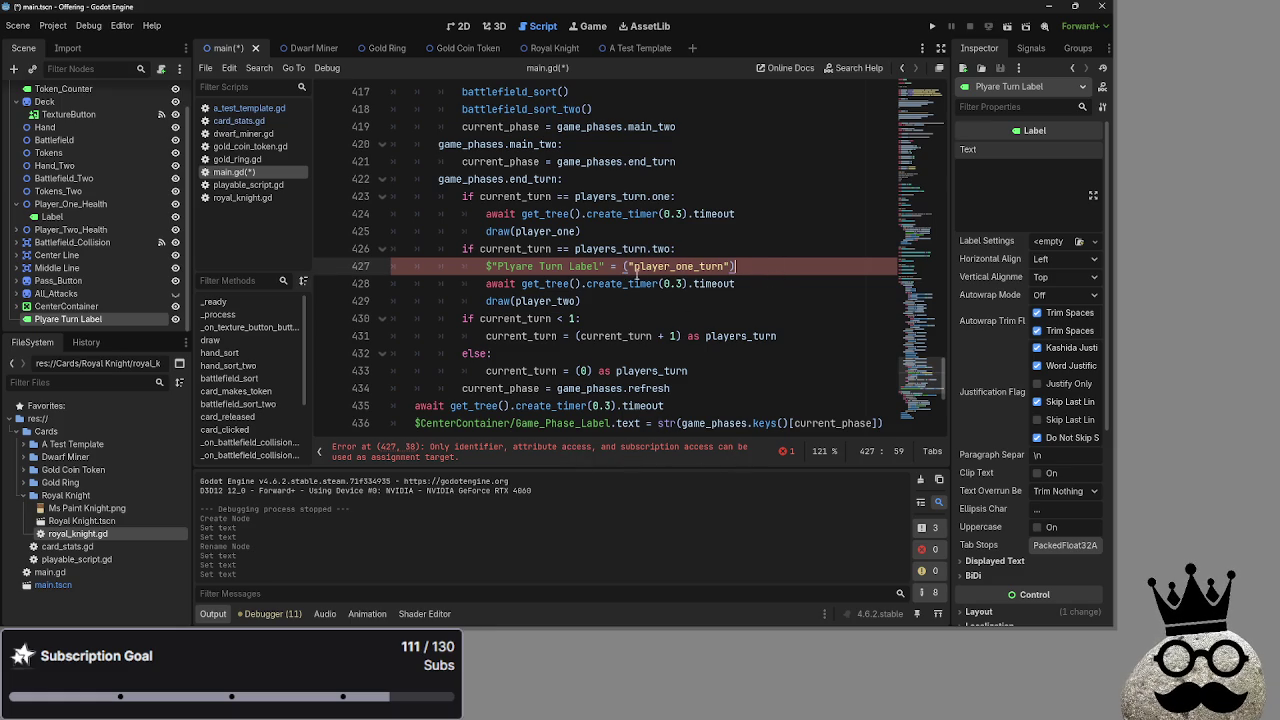
pyautogui.press('BackSpace')
pyautogui.press('End')
pyautogui.press('BackSpace')
pyautogui.hotkey('ctrl', 'z')
pyautogui.hotkey('ctrl', 'z')
pyautogui.hotkey('ctrl', 'z')
pyautogui.click(787, 260)
# Assign to the label's .text property and change the copied line to player_two_turn
pyautogui.scroll(-1, 771, 338)
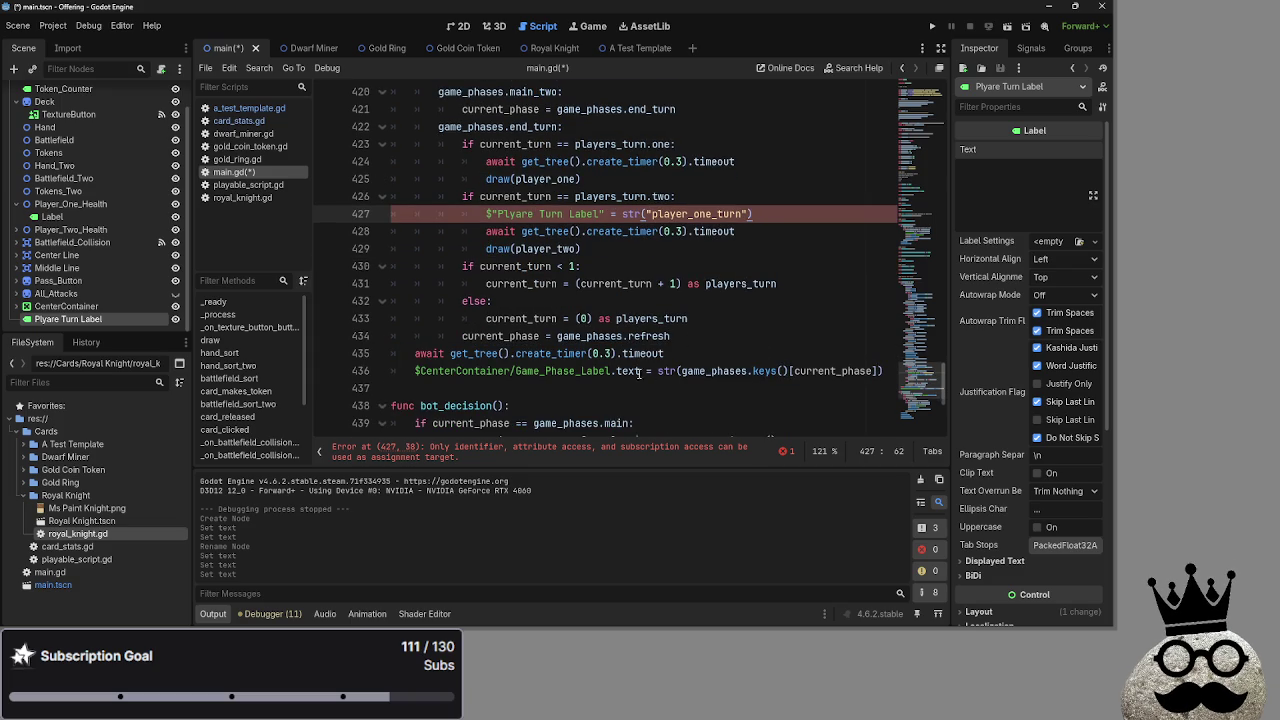
pyautogui.click(604, 214)
pyautogui.write('.text')
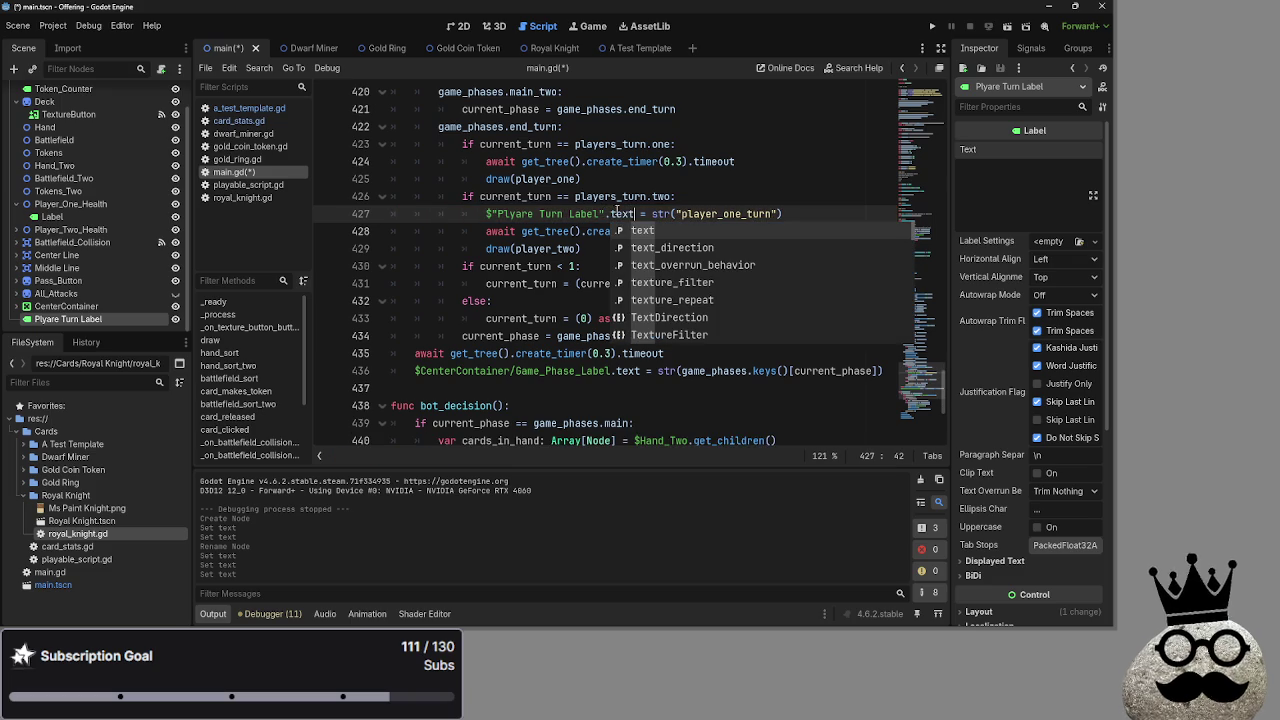
pyautogui.click(784, 214)
pyautogui.moveTo(782, 214); pyautogui.dragTo(492, 216)
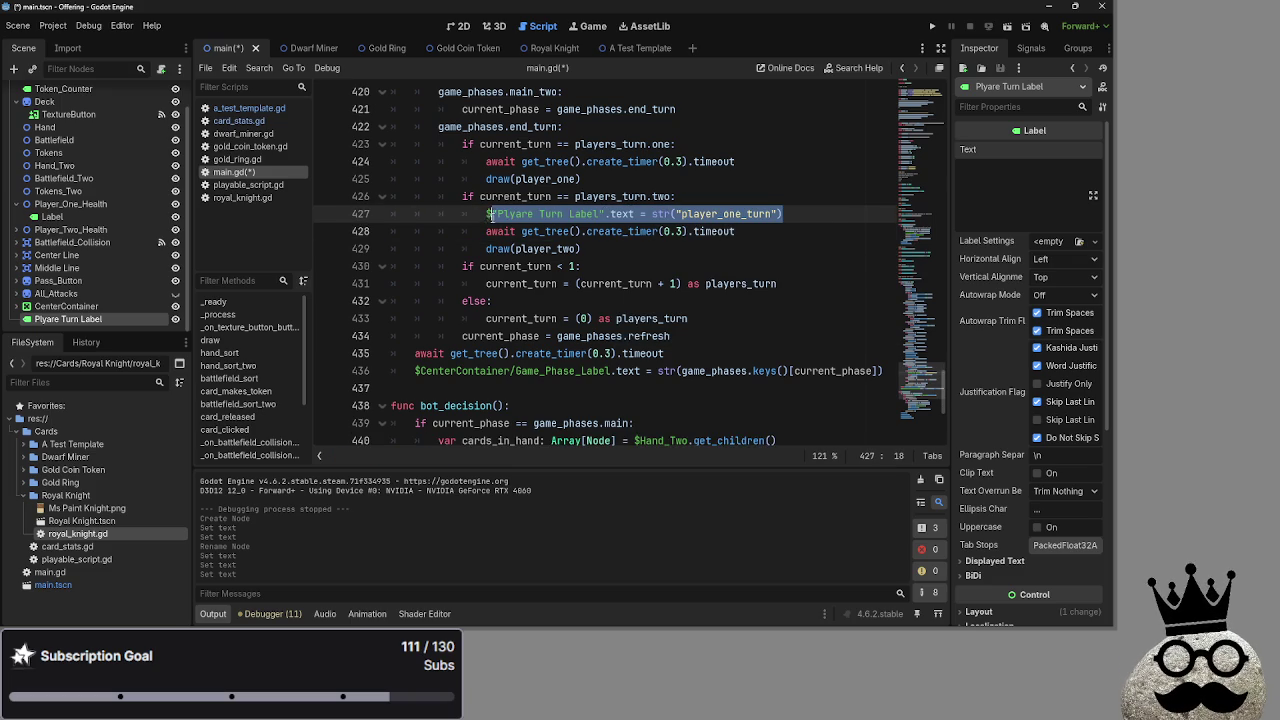
pyautogui.moveTo(744, 214); pyautogui.dragTo(723, 214)
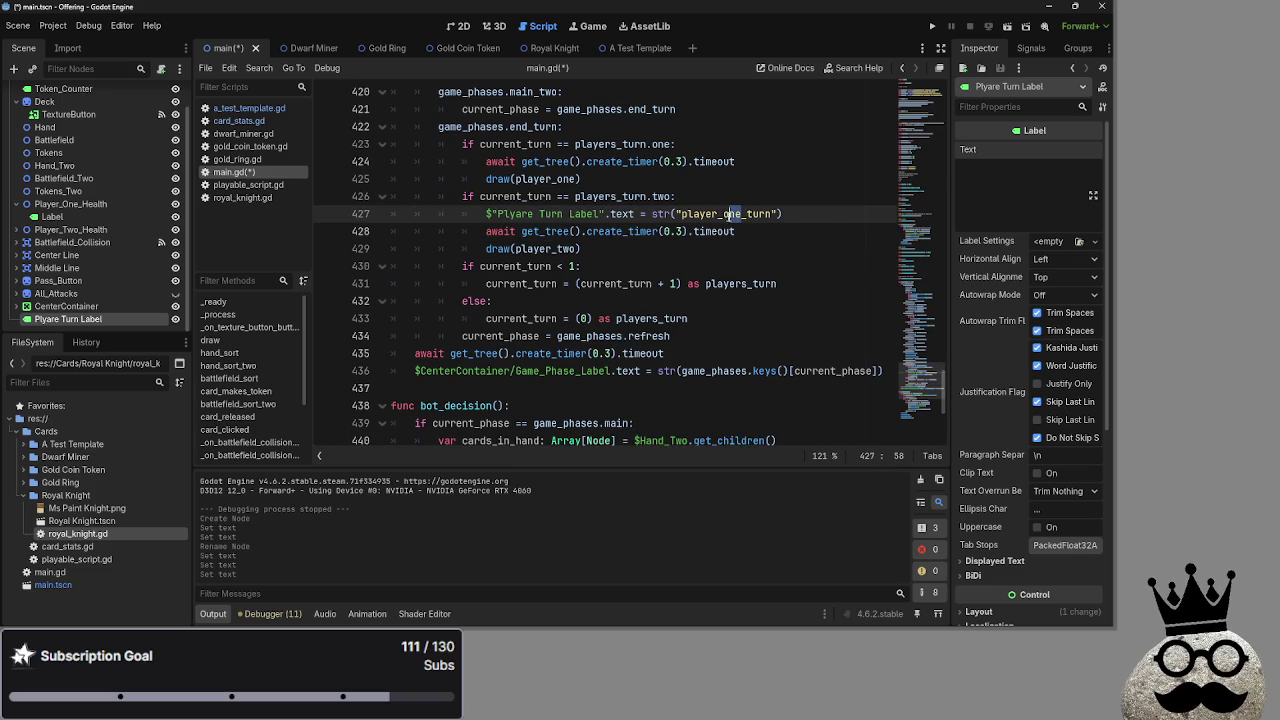
pyautogui.write('two')
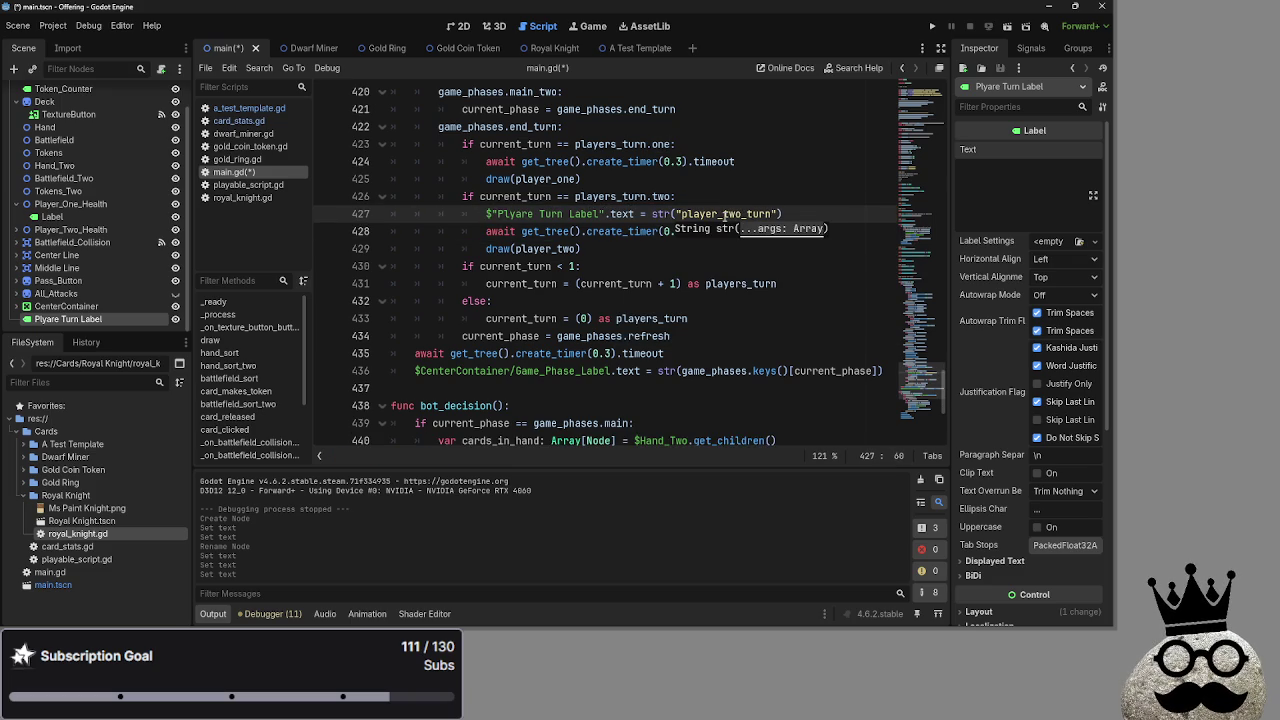
# Paste the player_one_turn label assignment under the player-one check and run the game
pyautogui.click(776, 152)
pyautogui.press('Return')
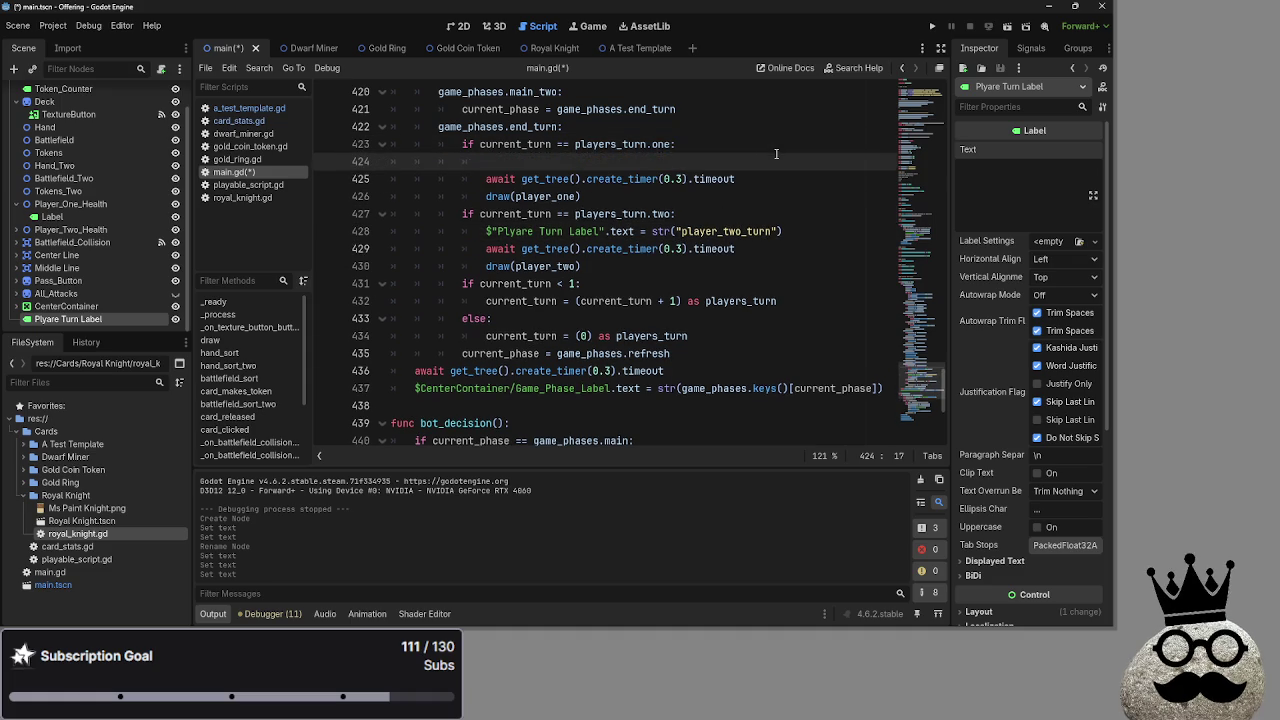
pyautogui.write('$"Plyare Turn Label".text = str("player_one_turn")')
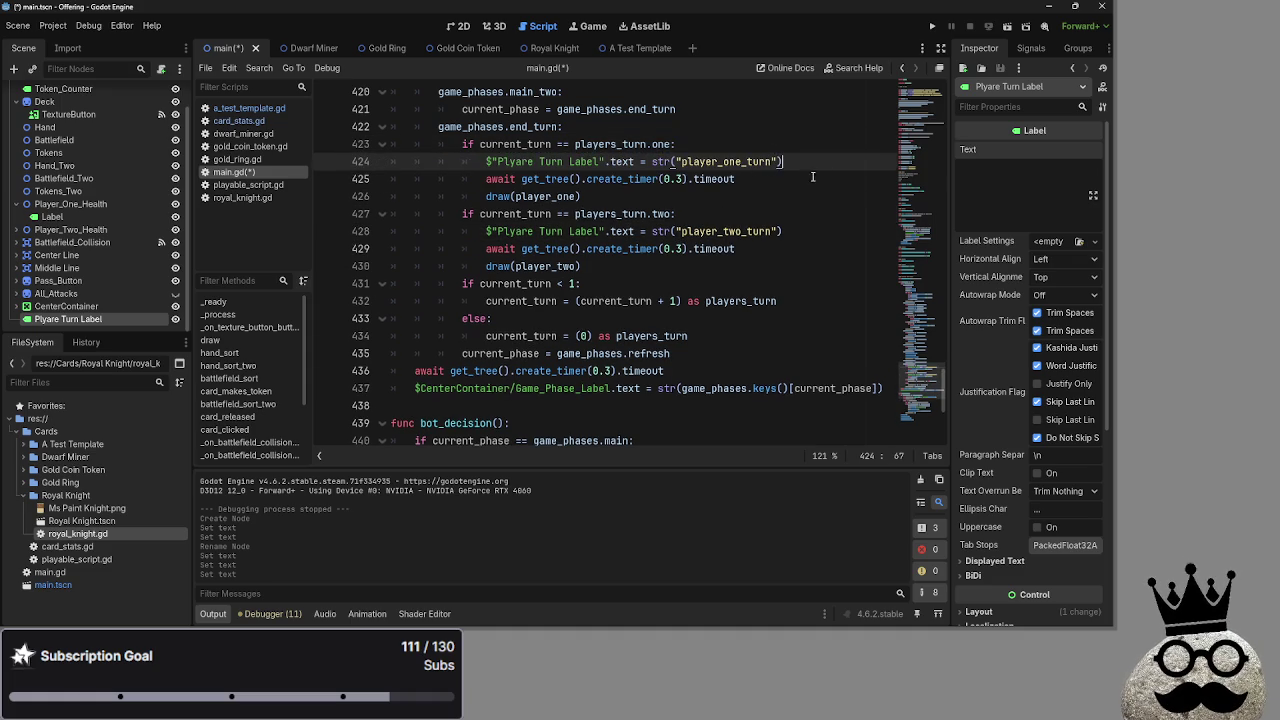
pyautogui.click(932, 26)
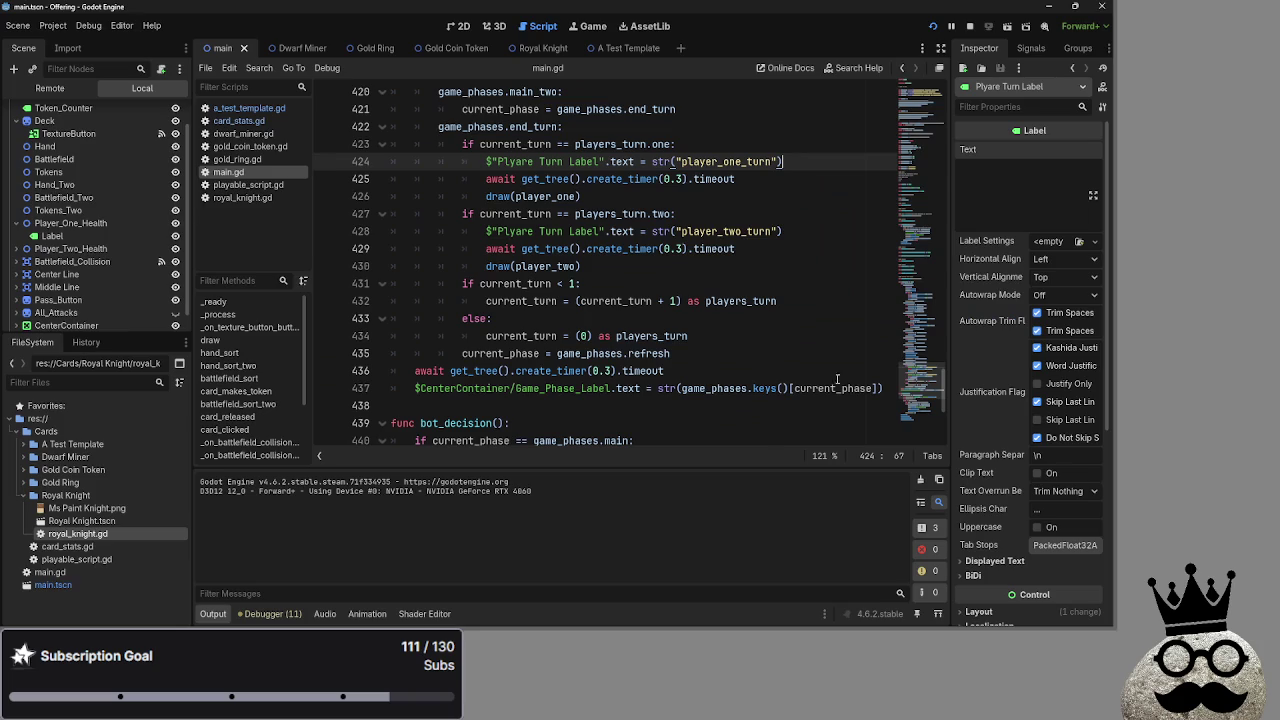
# Launch the game to see player_one_turn displayed, then return to the editor
pyautogui.write('P')
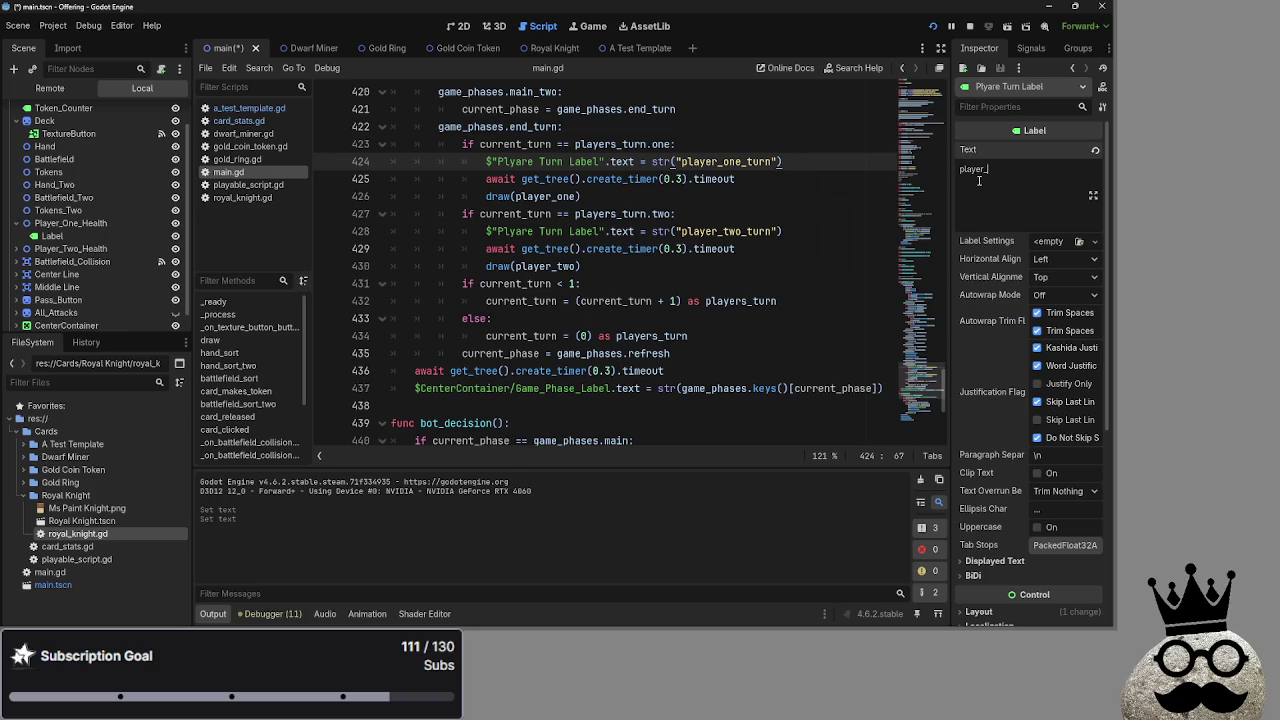
pyautogui.write('urn')
pyautogui.click(952, 27)
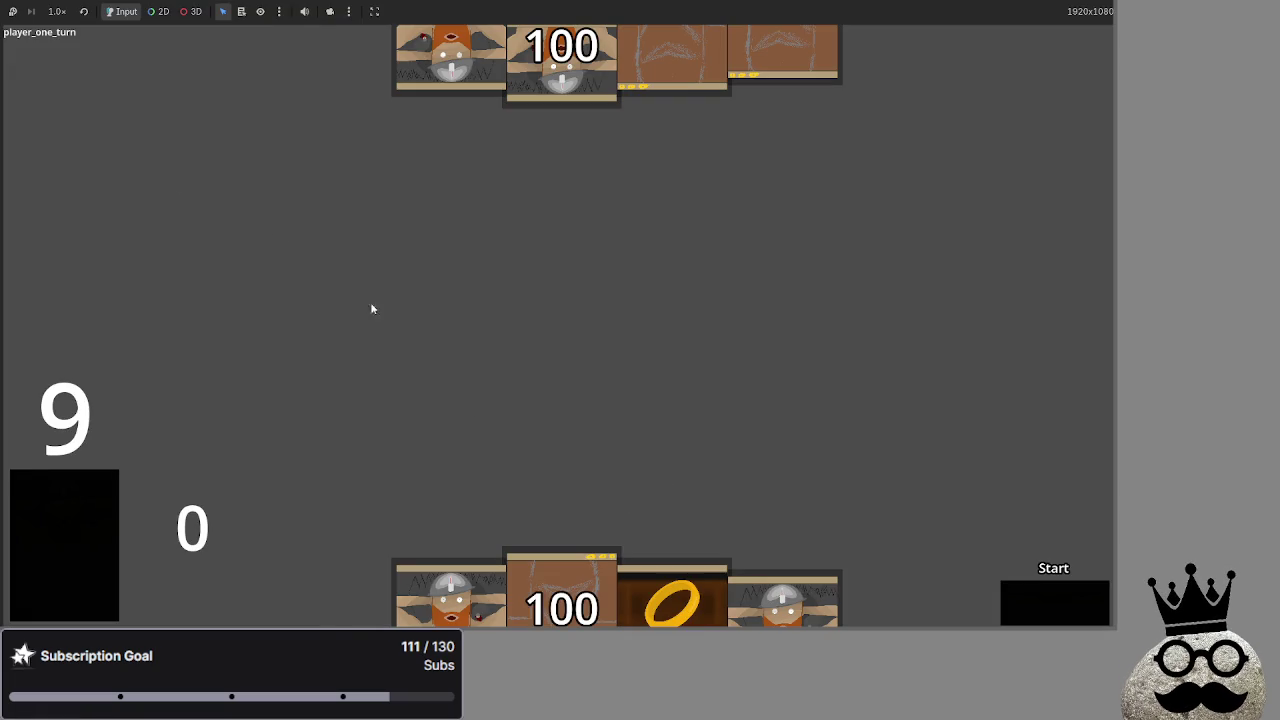
pyautogui.hotkey('alt', 'Tab')
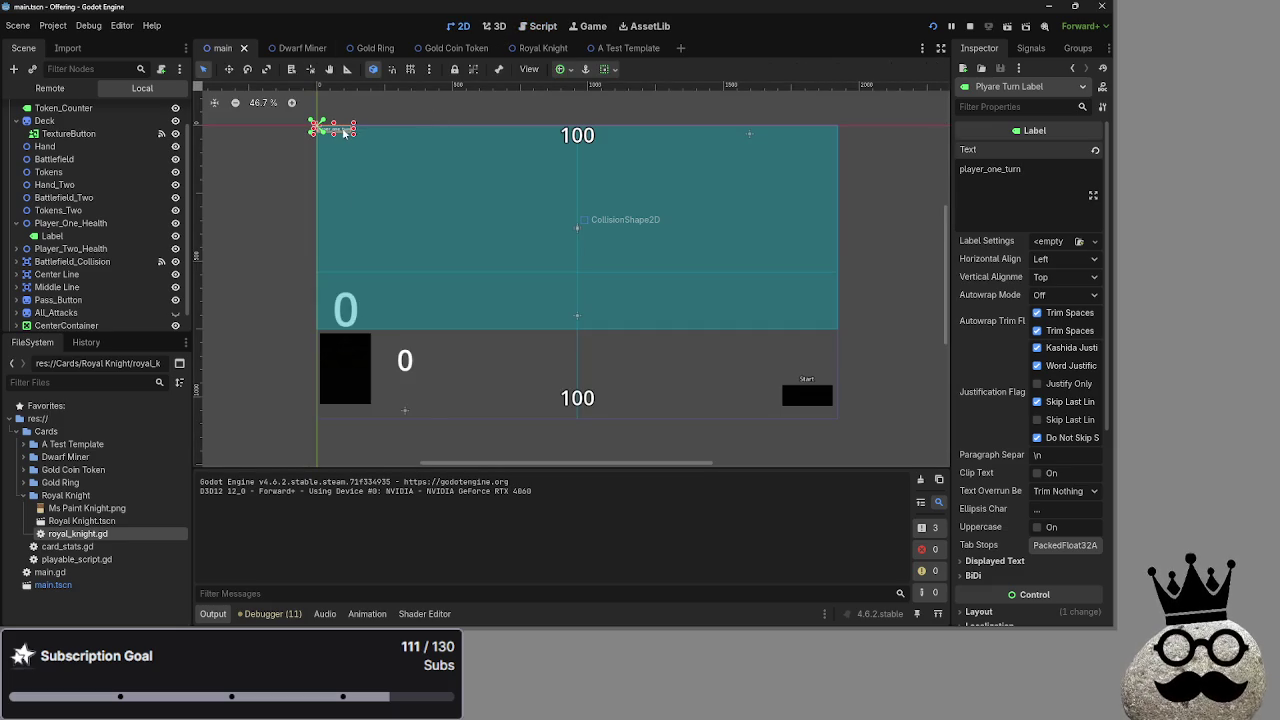
# Move the turn label down to position (6, 532) and expand its Layout settings
pyautogui.moveTo(340, 133); pyautogui.dragTo(344, 273)
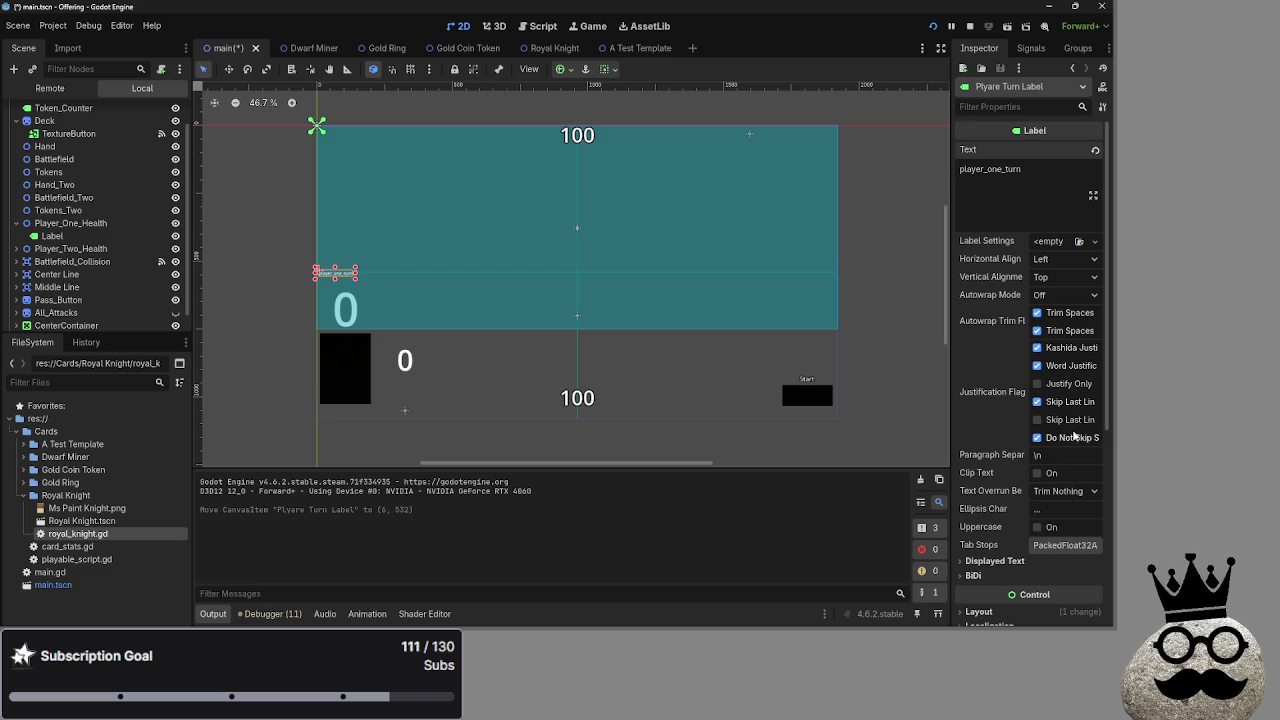
pyautogui.scroll(-5, 996, 423)
pyautogui.click(980, 362)
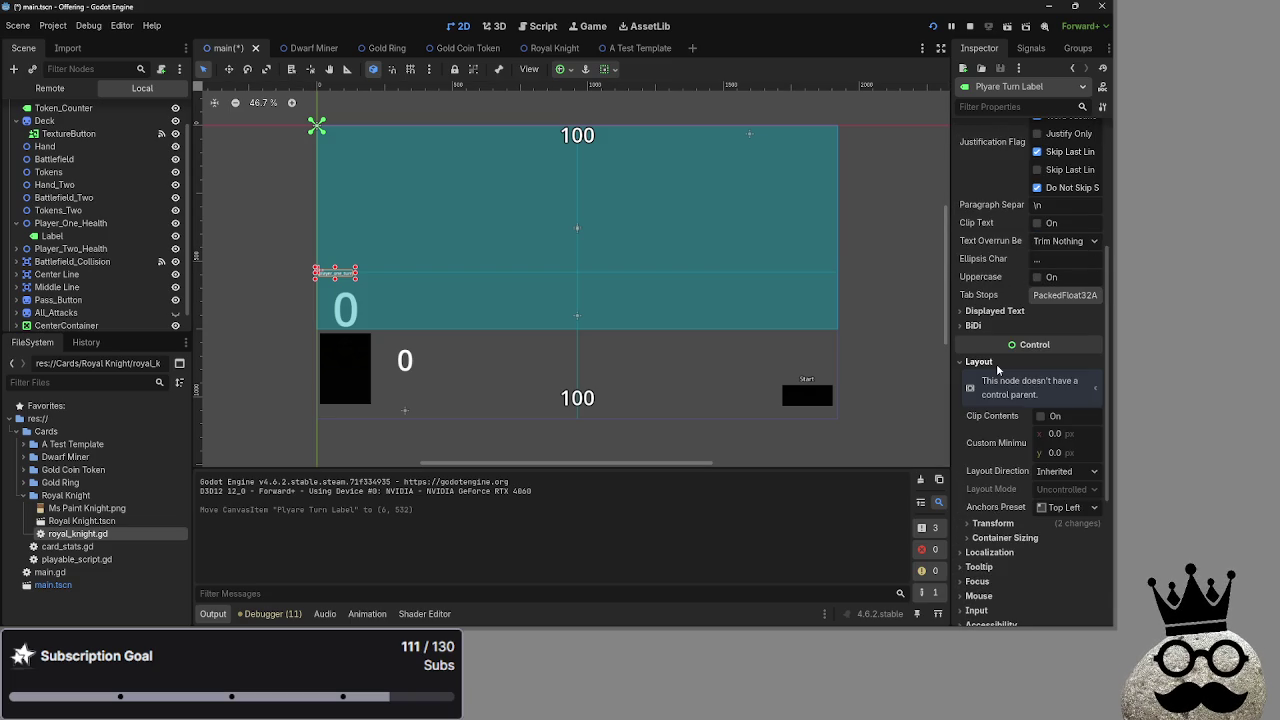
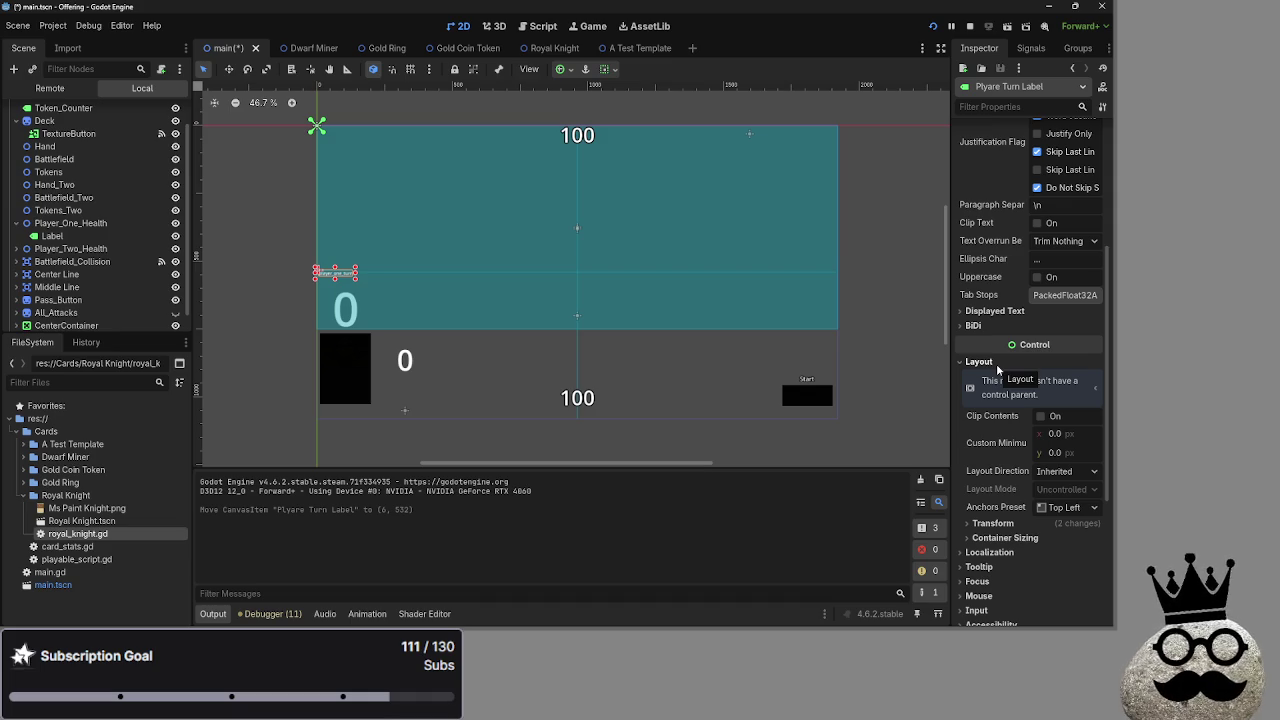
# Give the player_one_turn label a Theme Overrides font size of 33 px
pyautogui.click(1030, 521)
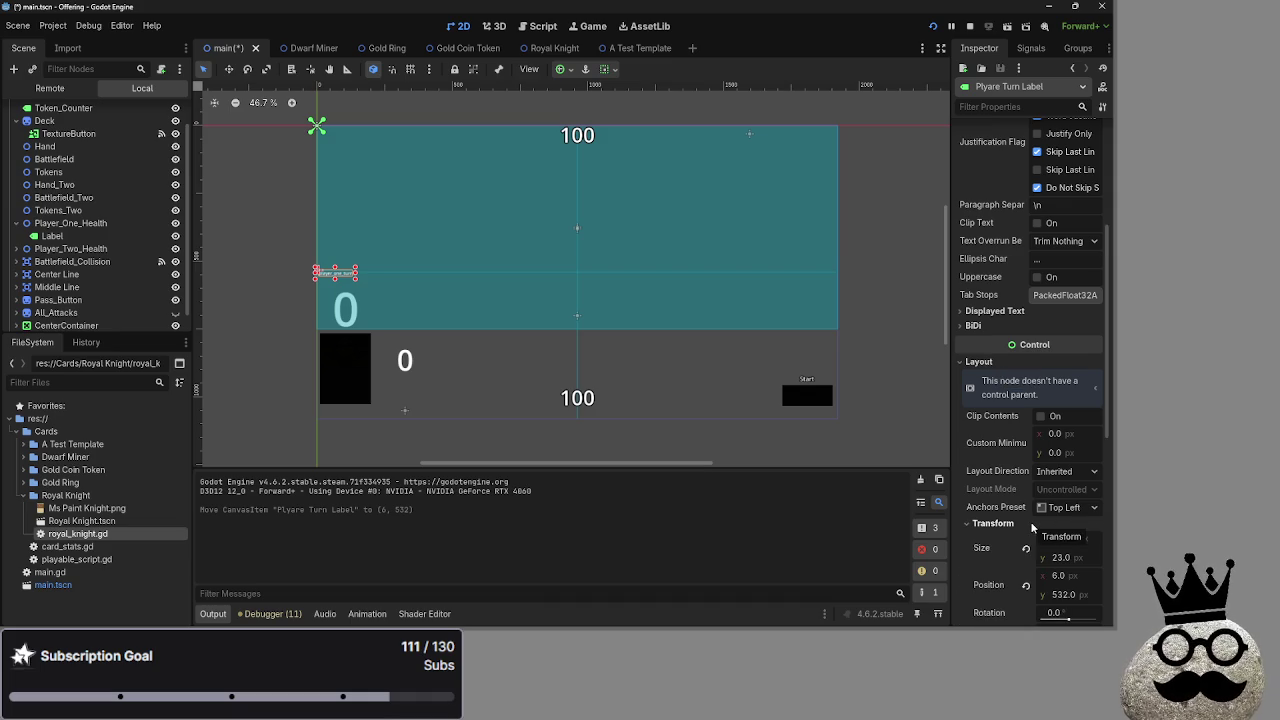
pyautogui.scroll(-1, 1029, 522)
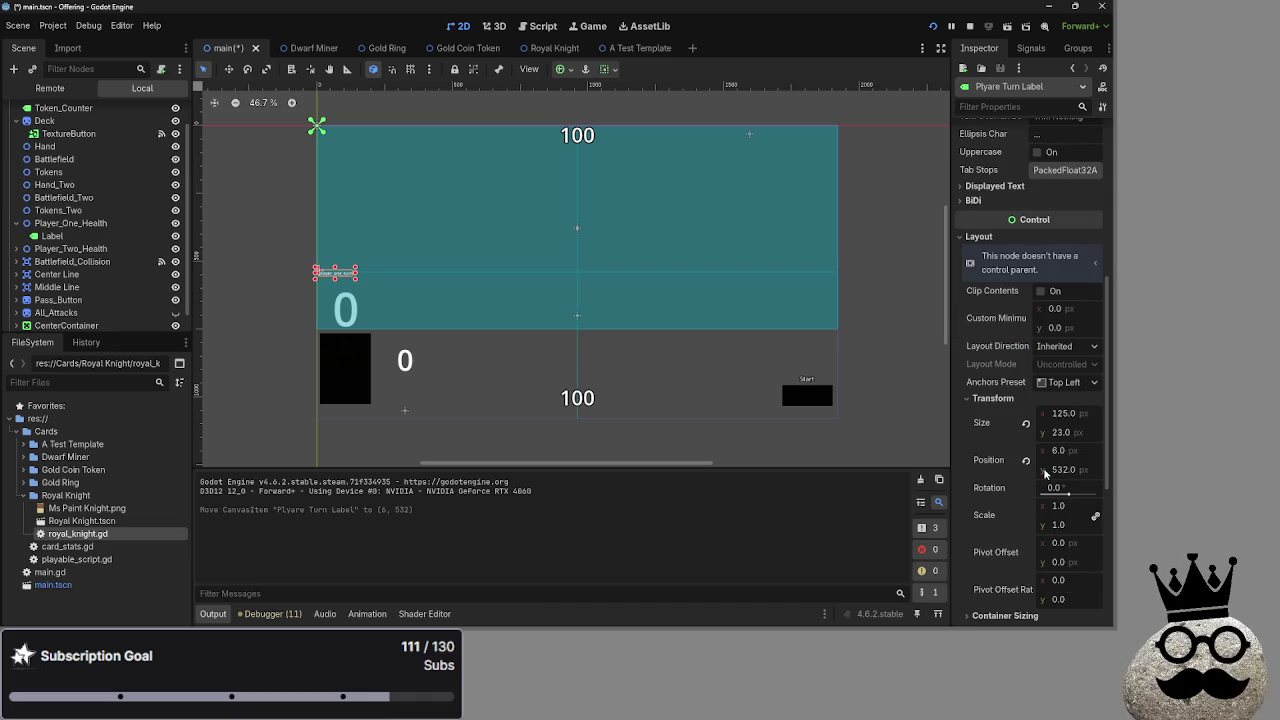
pyautogui.scroll(-1, 1006, 400)
pyautogui.click(1006, 399)
pyautogui.click(1025, 237)
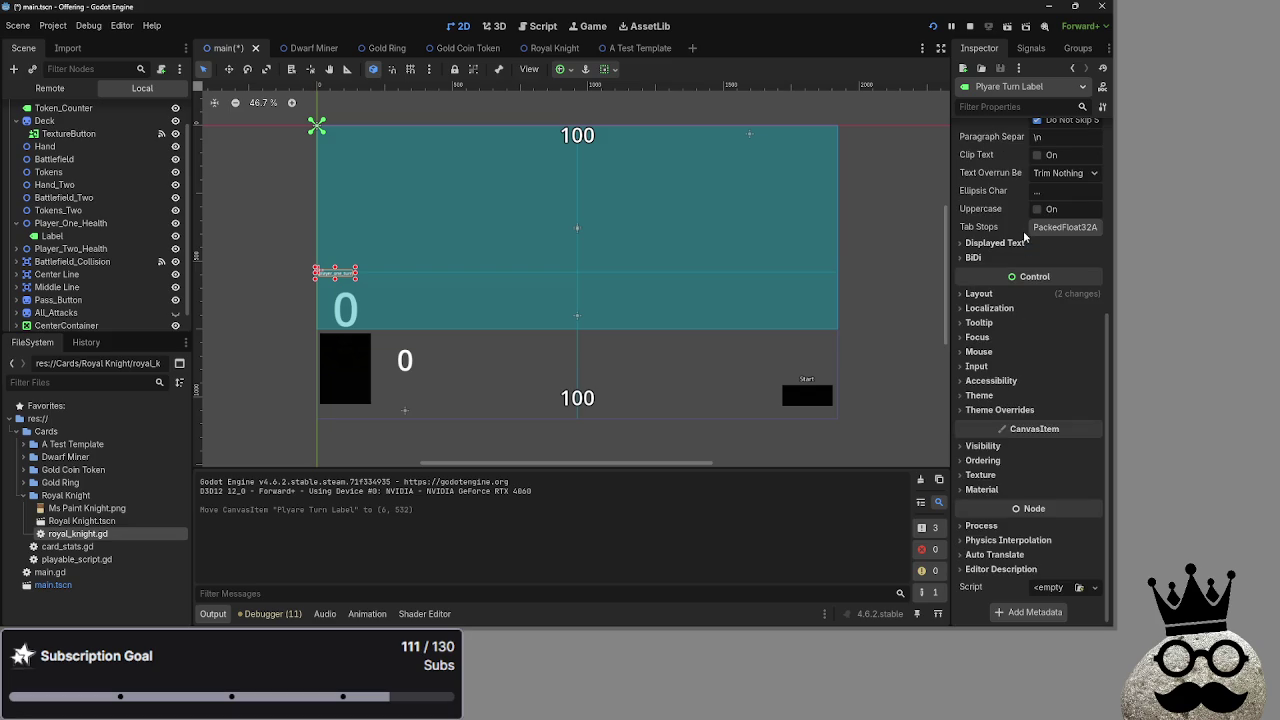
pyautogui.click(1011, 396)
pyautogui.click(1011, 396)
pyautogui.click(1005, 410)
pyautogui.click(990, 453)
pyautogui.click(993, 453)
pyautogui.click(992, 467)
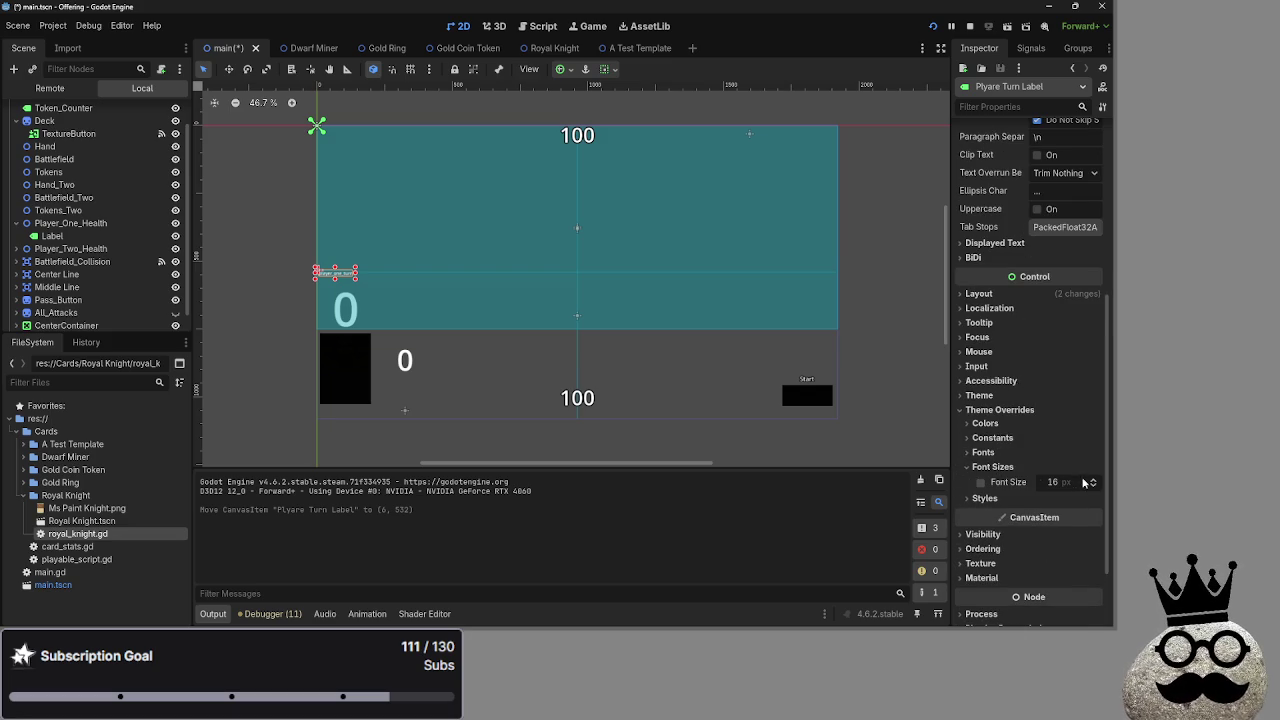
pyautogui.click(1095, 483)
pyautogui.moveTo(1095, 483); pyautogui.dragTo(1095, 483)
# Nudge the label slightly up, set its outline size to 13, and run the game with F5
pyautogui.moveTo(370, 279); pyautogui.dragTo(369, 271)
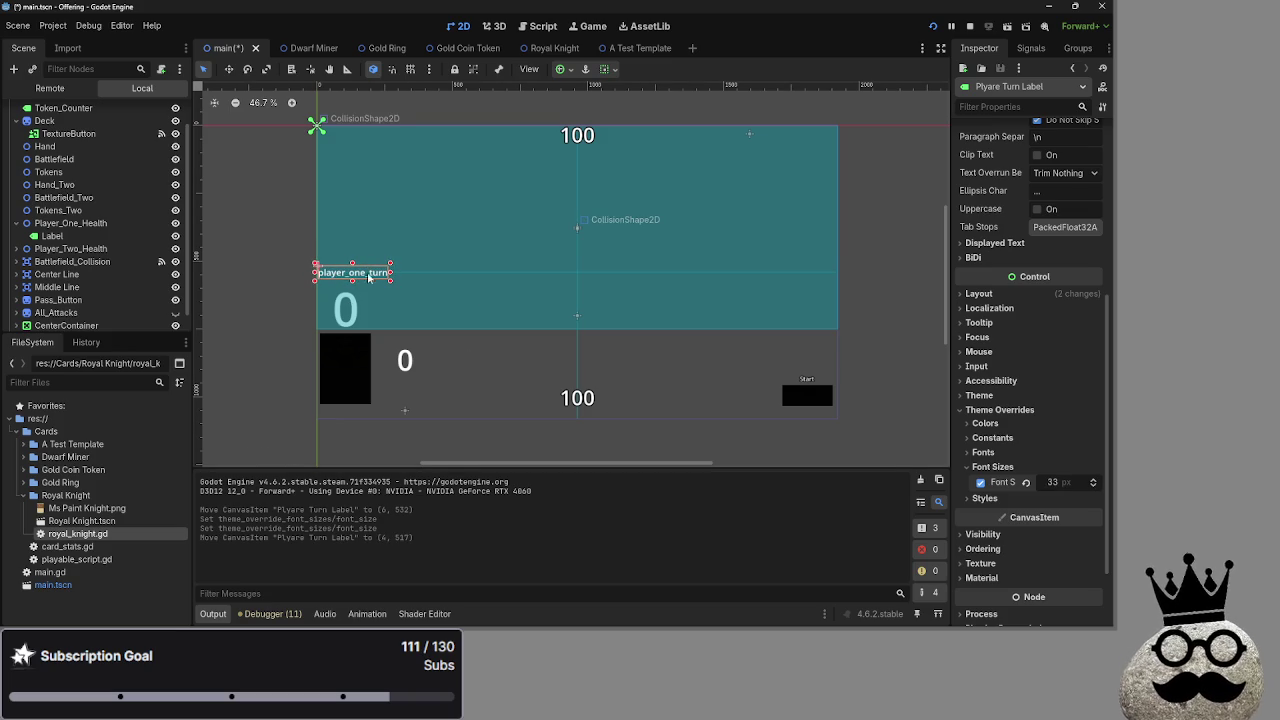
pyautogui.click(992, 438)
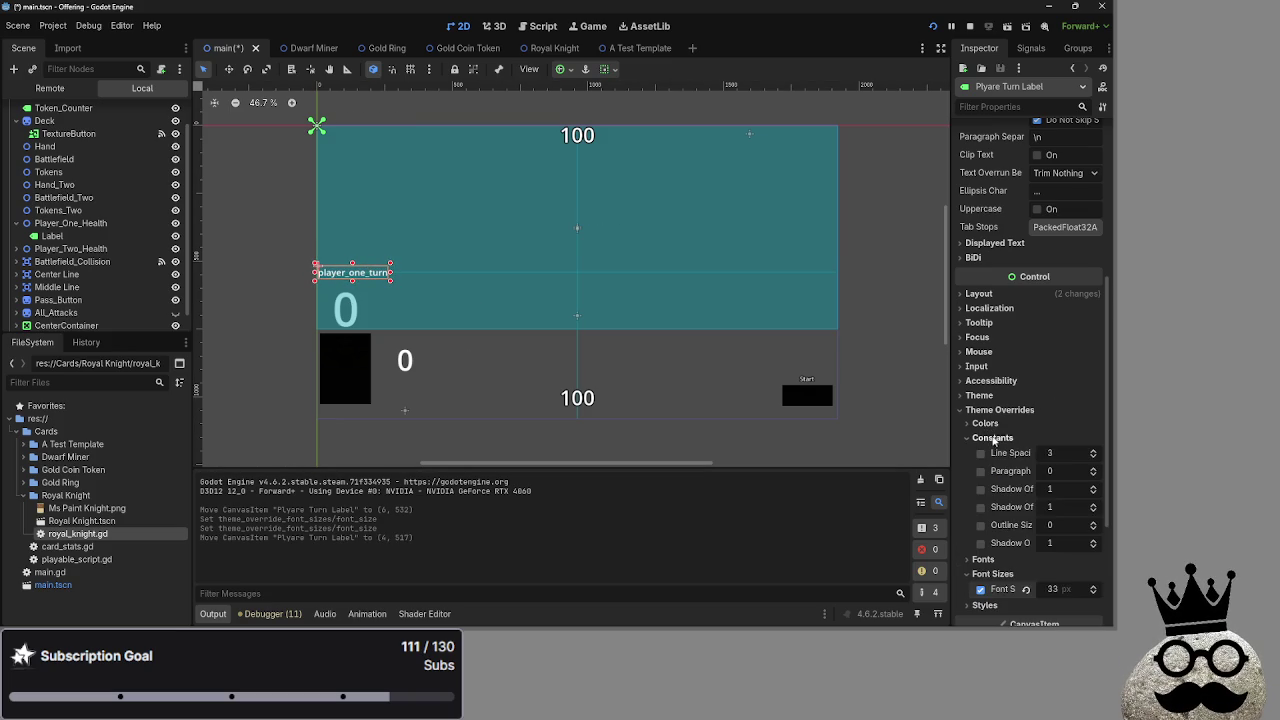
pyautogui.click(980, 525)
pyautogui.click(1094, 522)
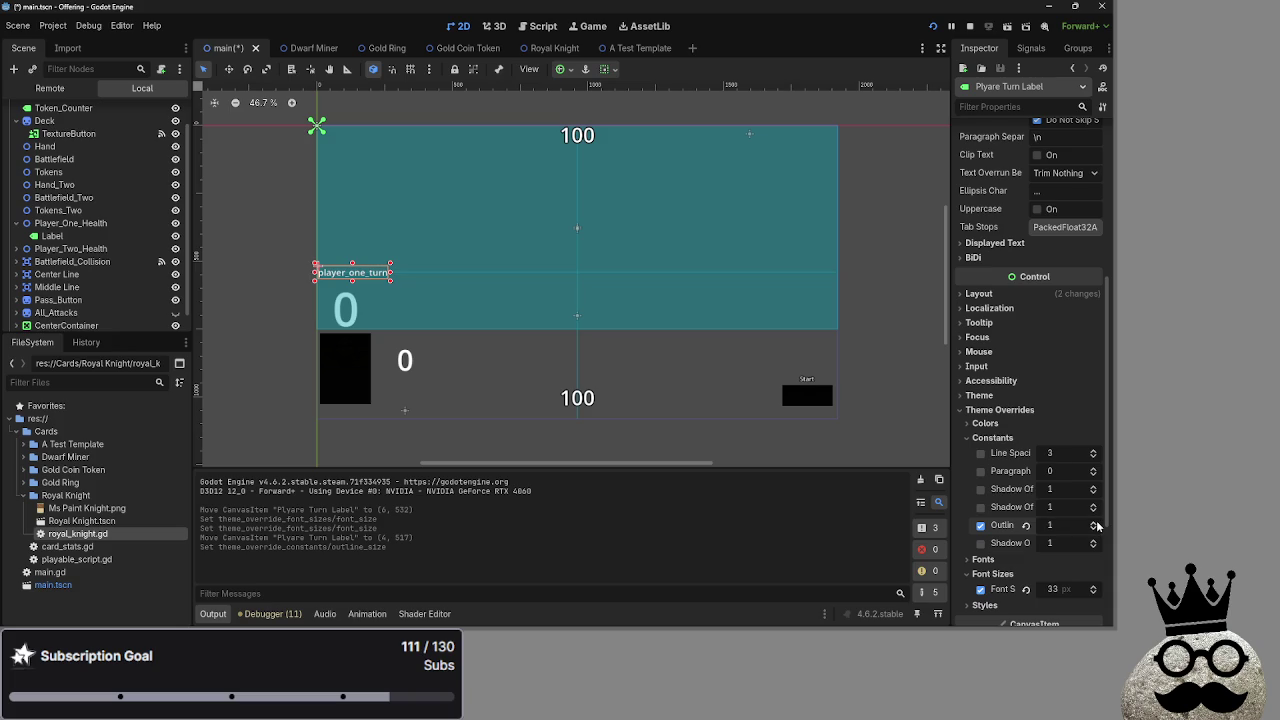
pyautogui.click(1094, 522)
pyautogui.click(1094, 522)
pyautogui.click(1094, 522)
pyautogui.click(1094, 522)
pyautogui.click(1094, 522)
pyautogui.click(1024, 438)
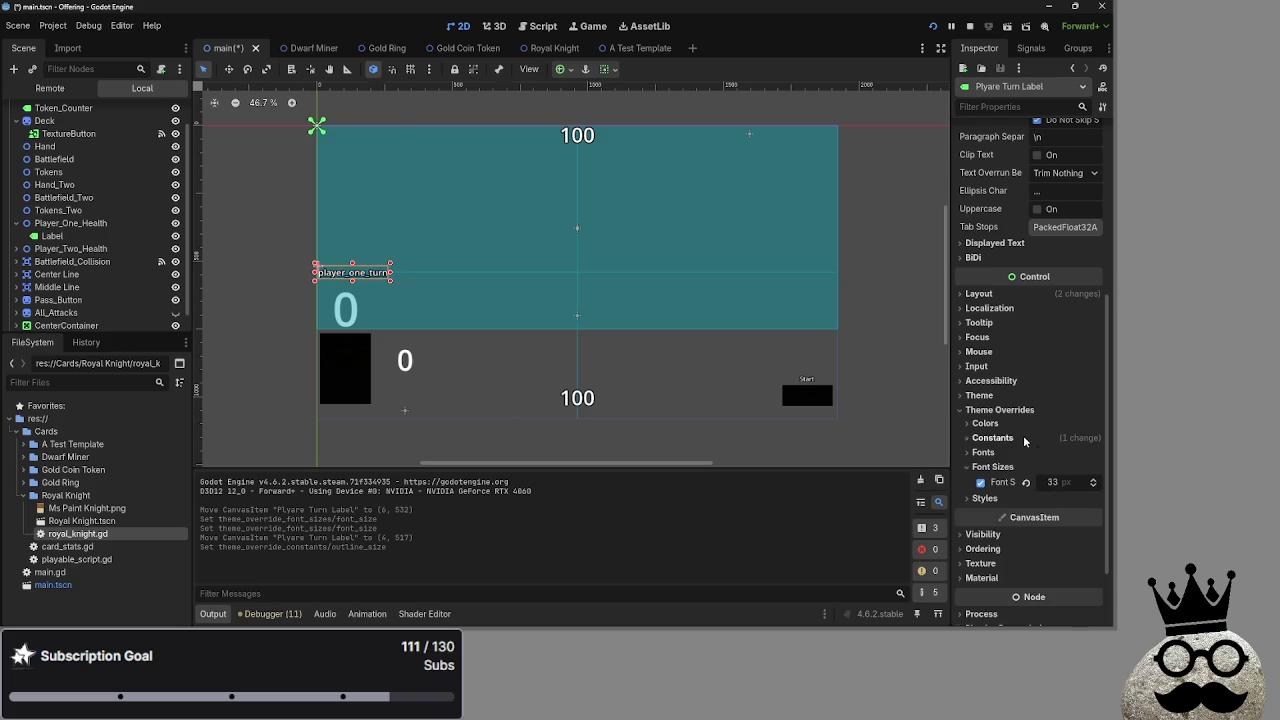
pyautogui.press('F5')
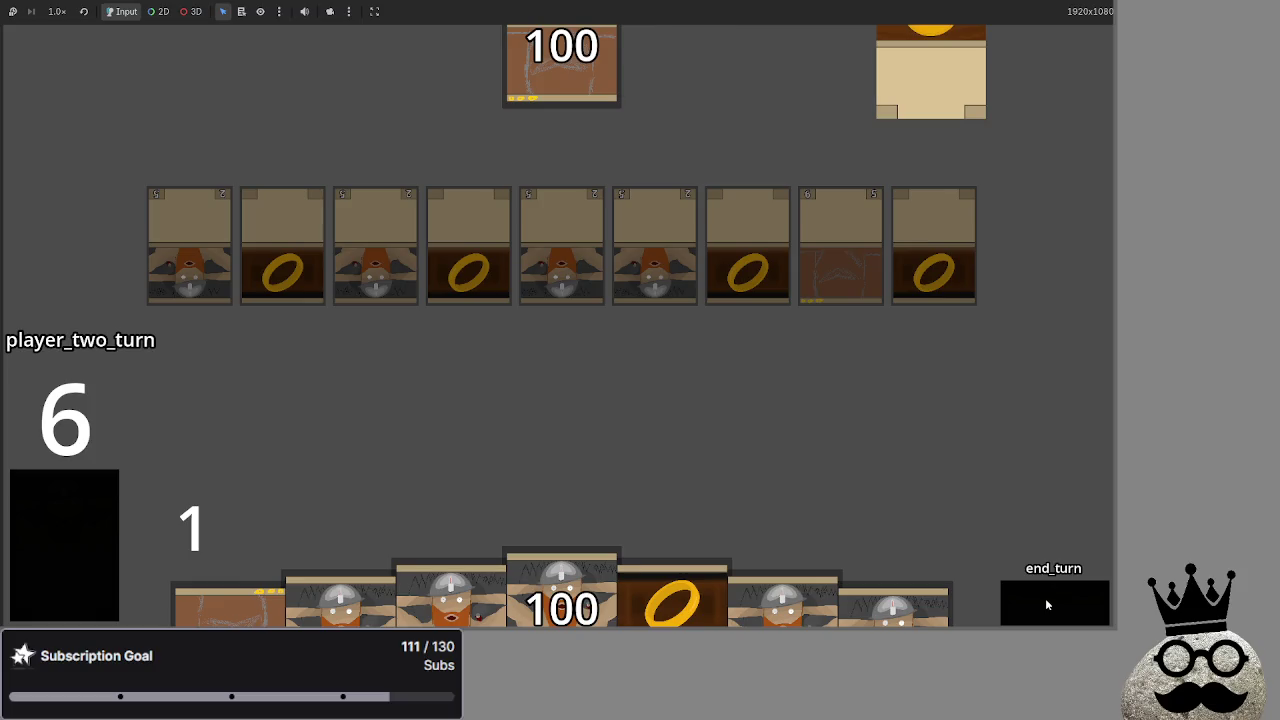
# Advance the running game through five turn phases with the phase button, then stop it with F8
pyautogui.click(1047, 604)
pyautogui.click(1047, 604)
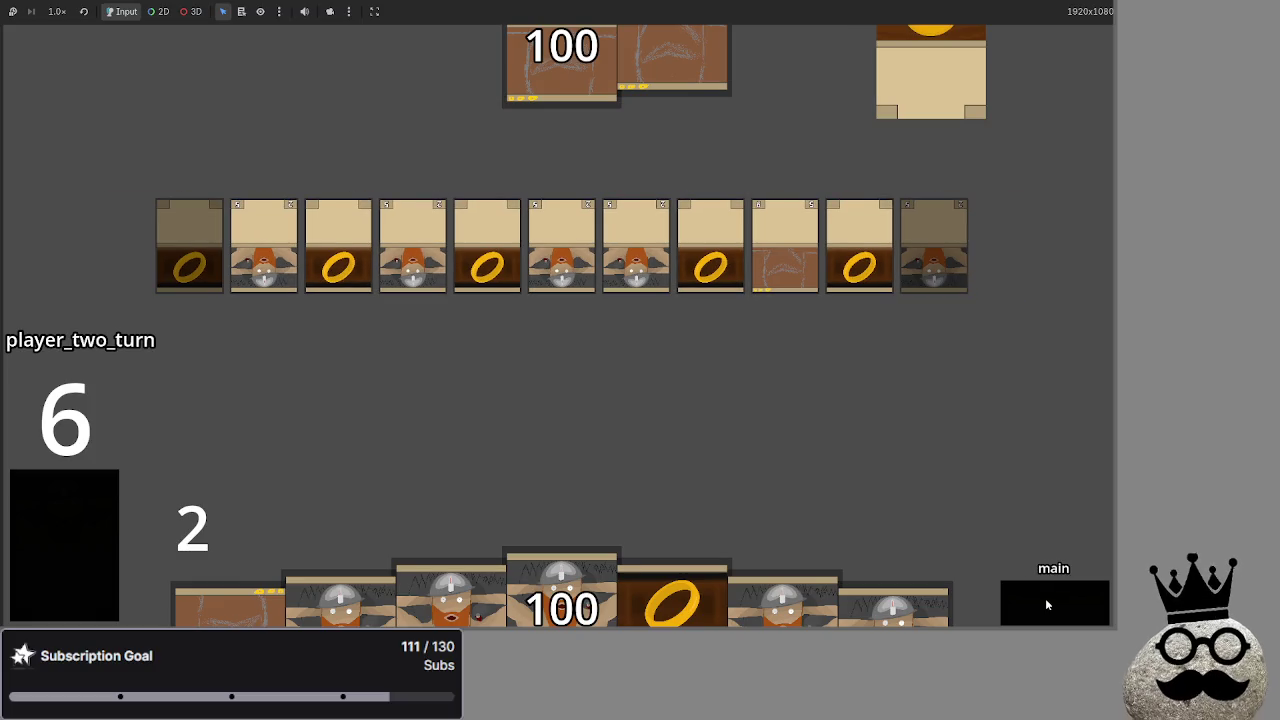
pyautogui.click(1046, 601)
pyautogui.click(1046, 601)
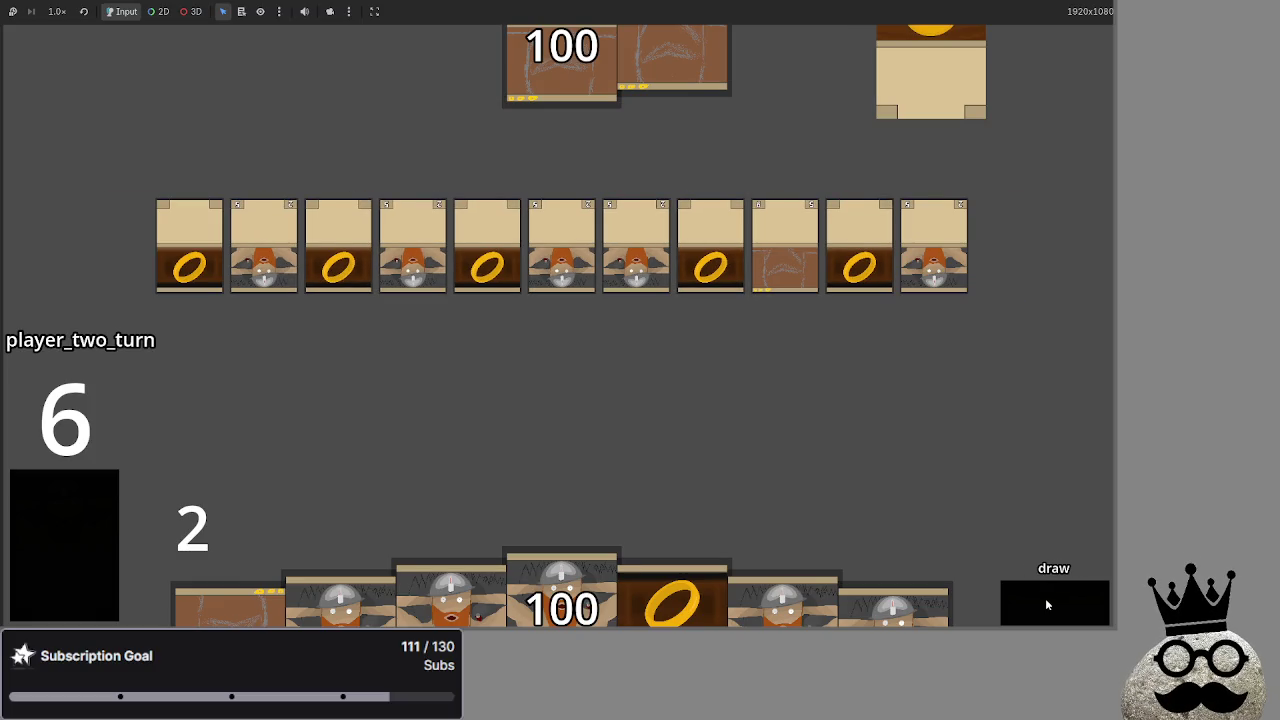
pyautogui.click(1046, 601)
pyautogui.press('F8')
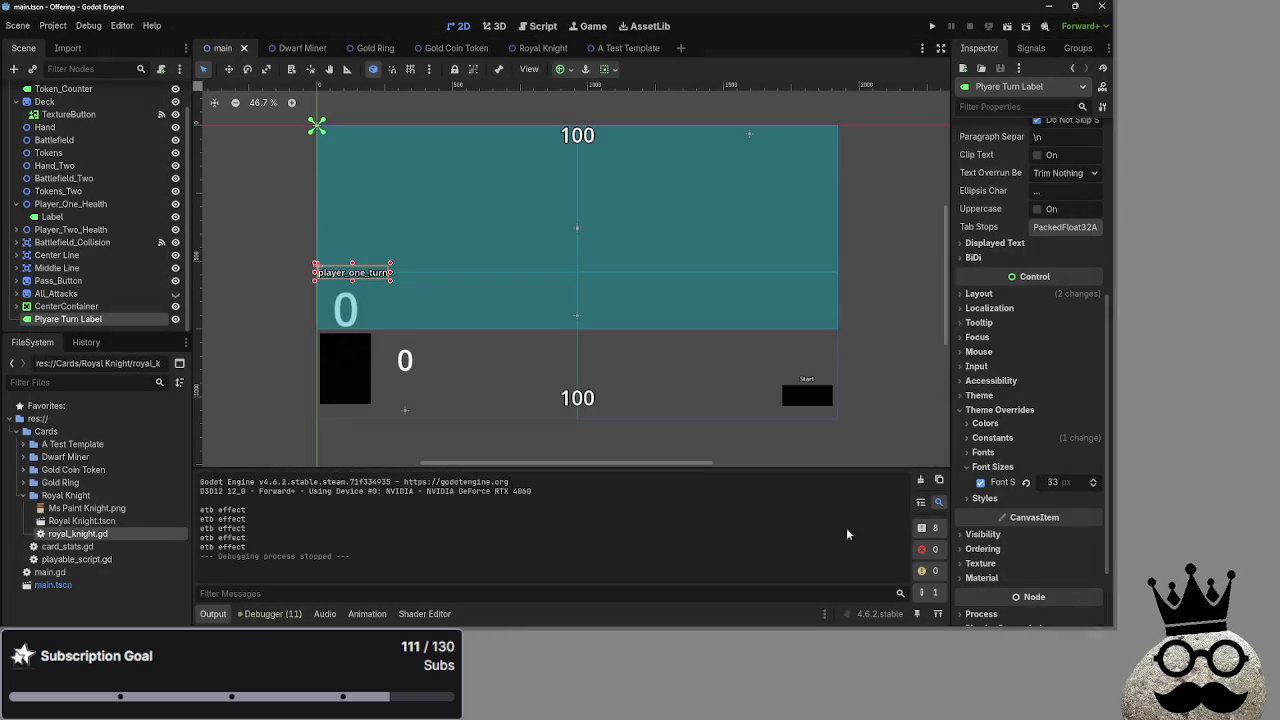
# In main.gd, fold the Passbutton and bot_decision functions and insert a blank line above bot_decision
pyautogui.click(537, 26)
pyautogui.scroll(-3, 566, 382)
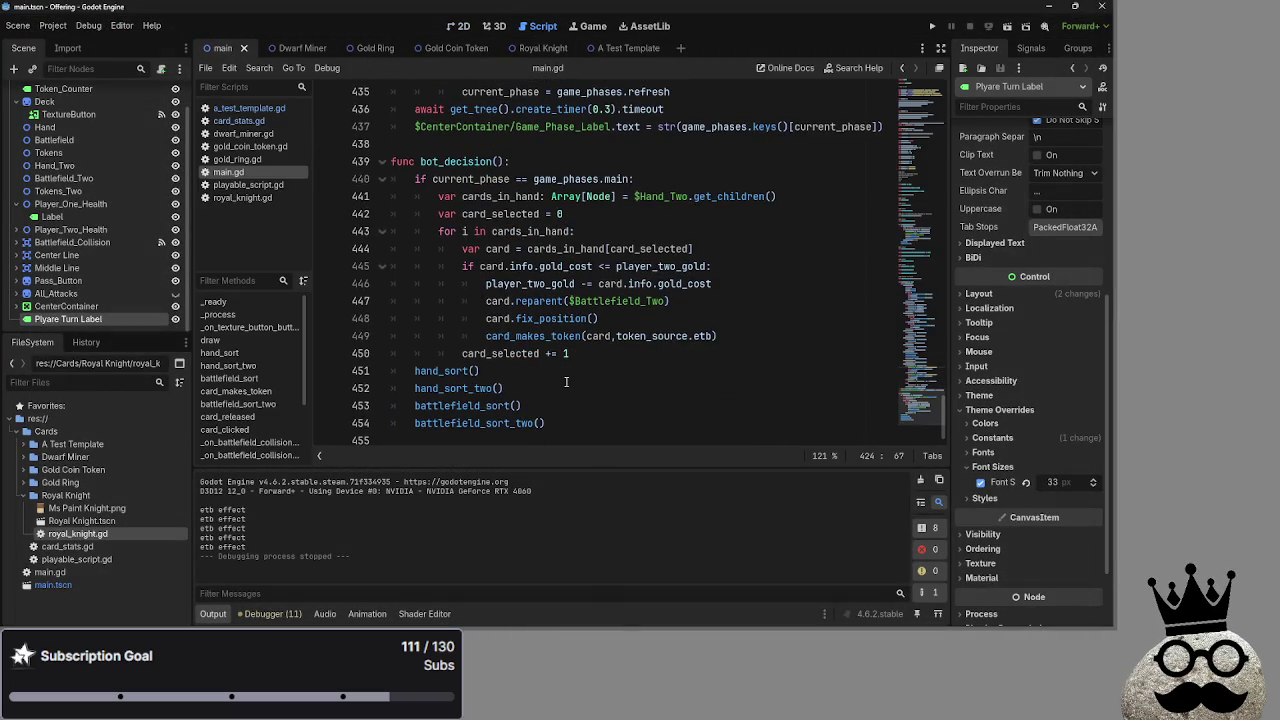
pyautogui.scroll(15, 566, 382)
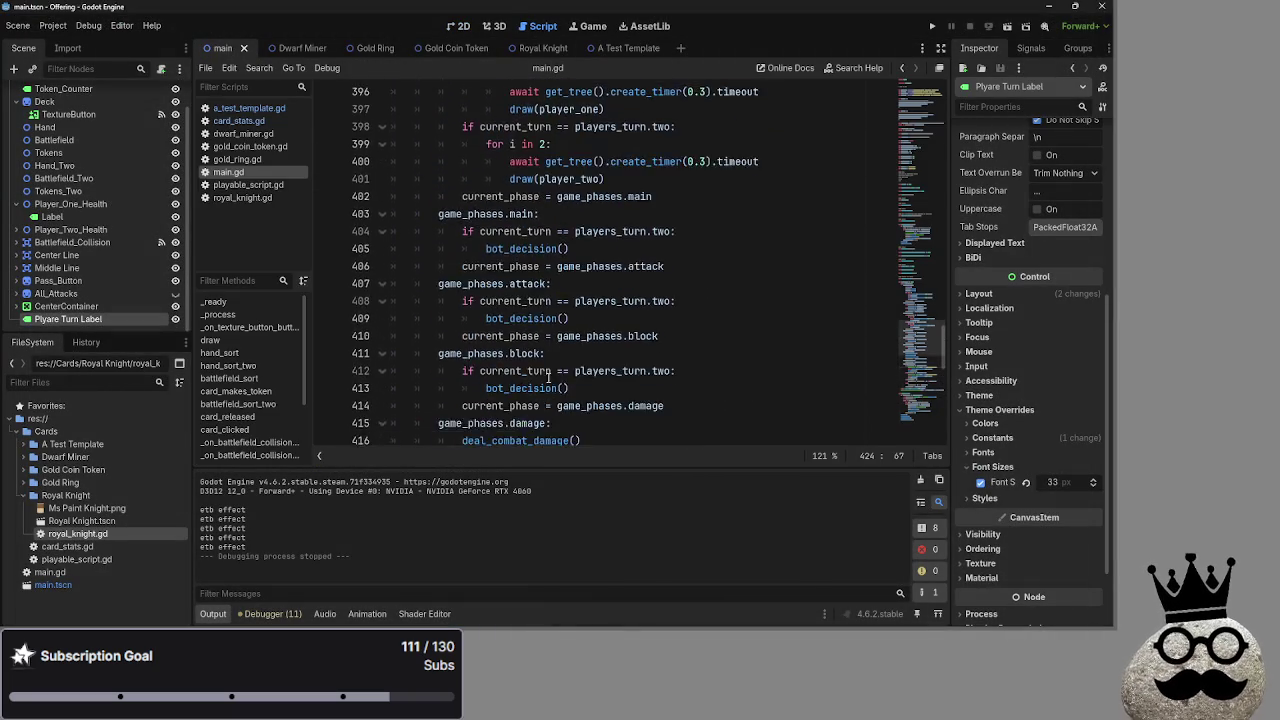
pyautogui.scroll(12, 548, 377)
pyautogui.scroll(-20, 530, 370)
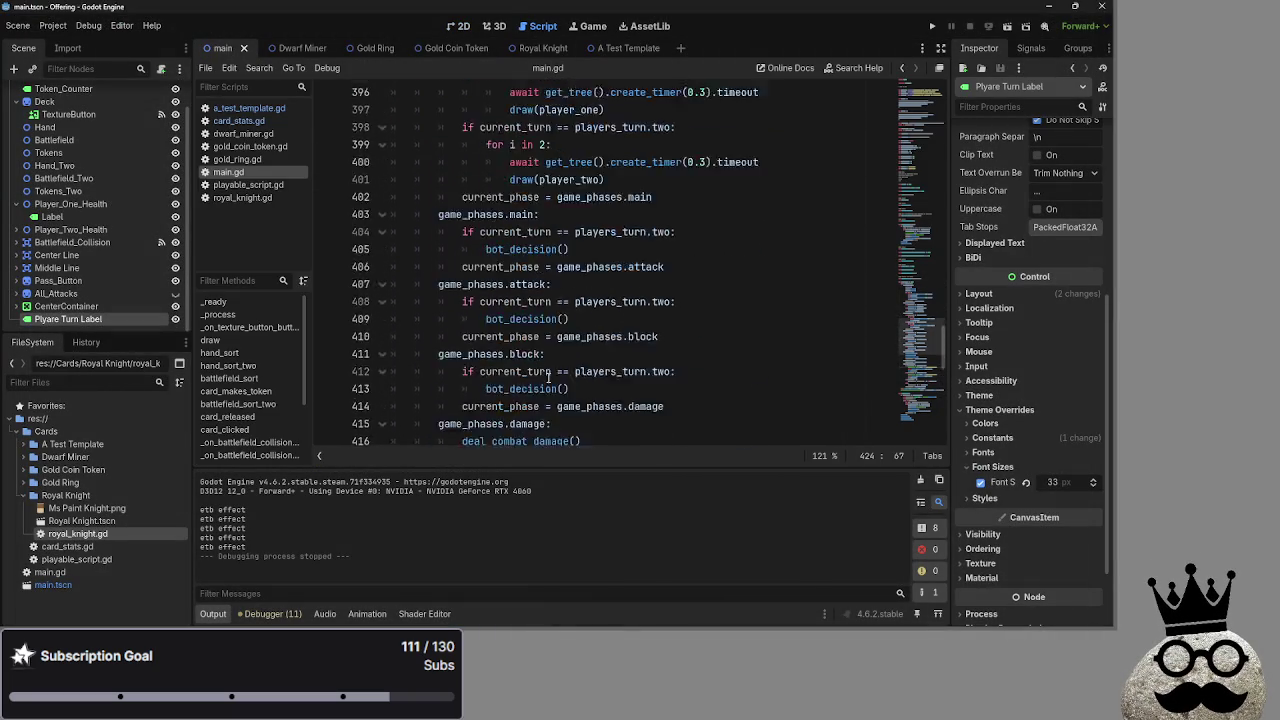
pyautogui.scroll(-2, 522, 365)
pyautogui.scroll(17, 413, 283)
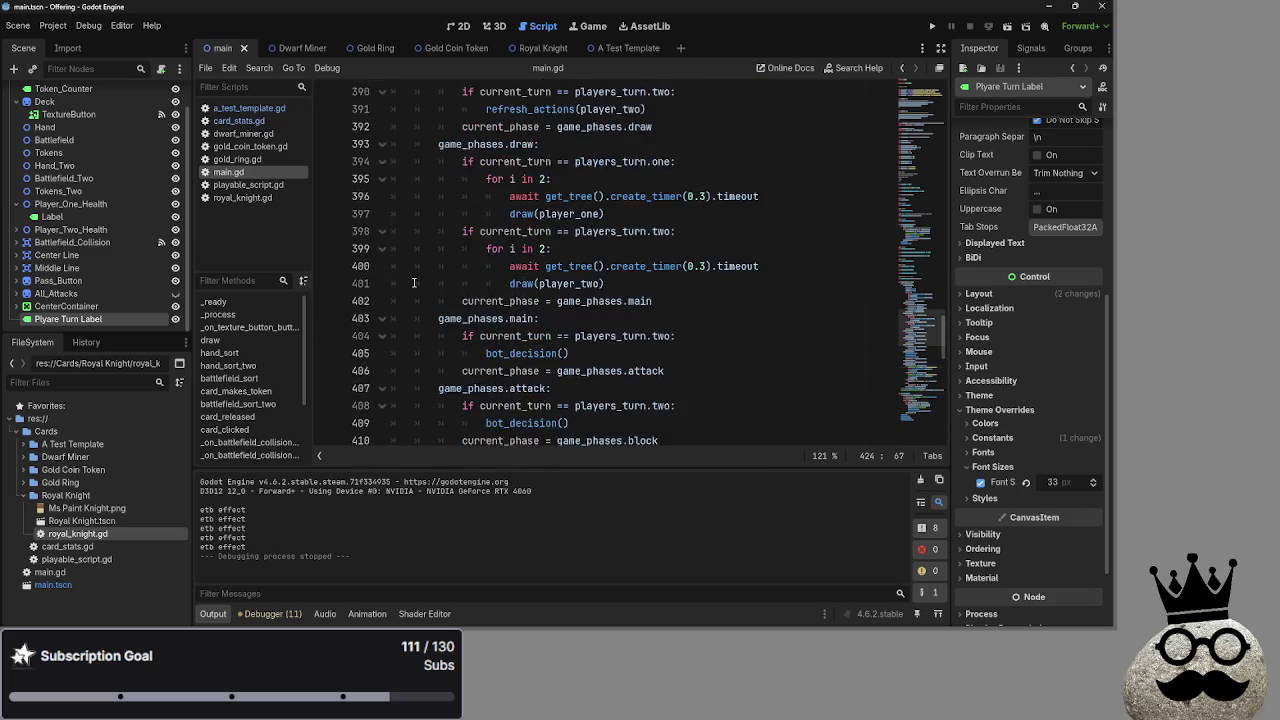
pyautogui.scroll(5, 413, 283)
pyautogui.click(380, 302)
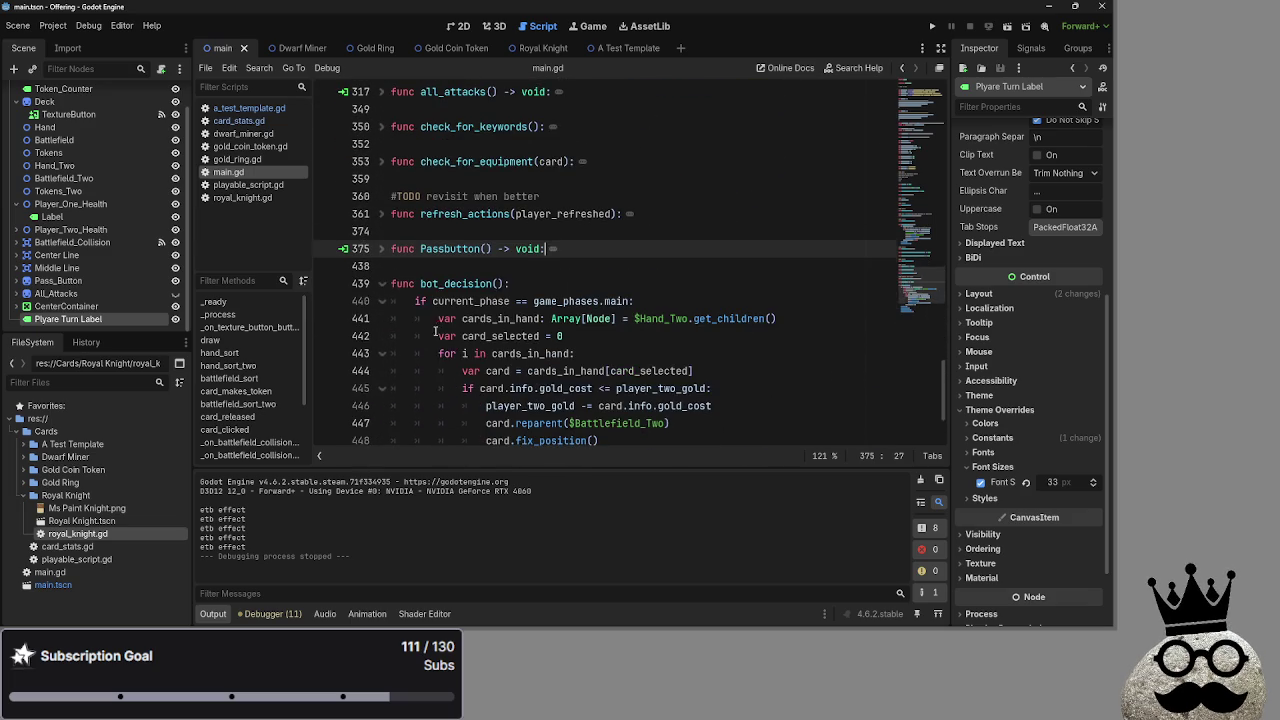
pyautogui.click(380, 284)
pyautogui.press('Return')
pyautogui.press('Return')
# Write 'func auto_advance():' with a 'pass' body above bot_decision, adding an empty line before pass
pyautogui.click(462, 281)
pyautogui.write('func ')
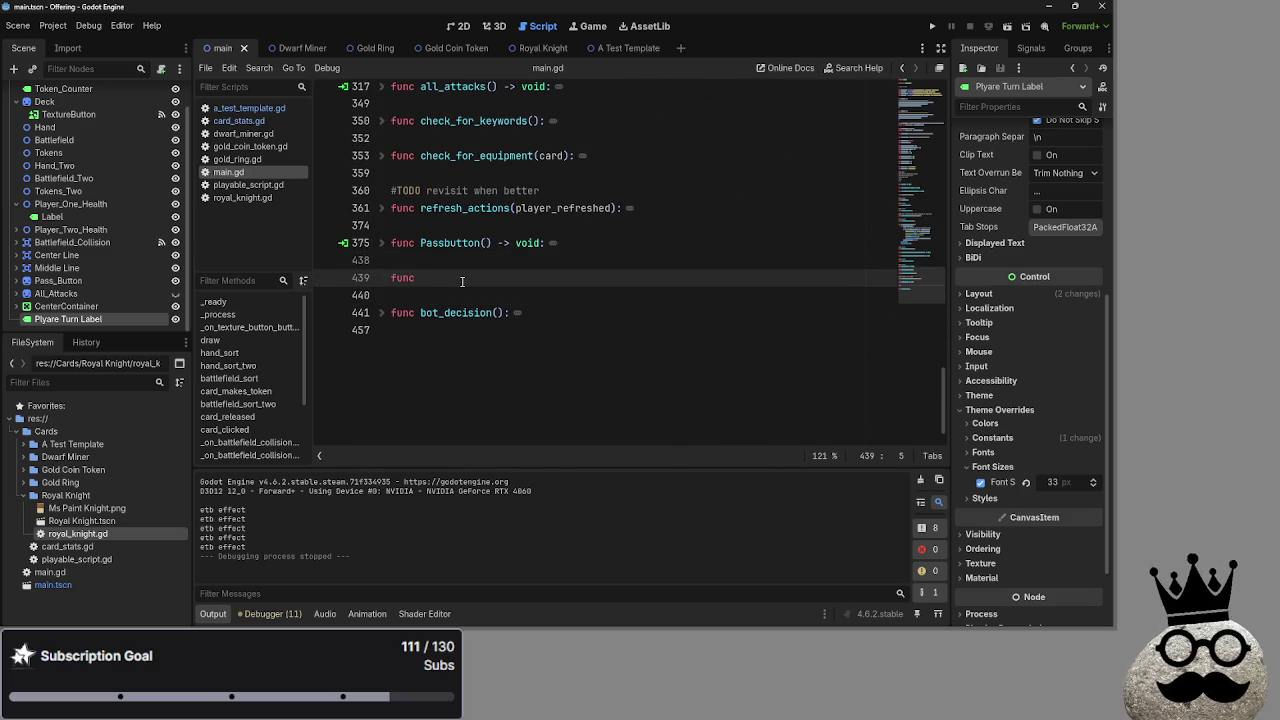
pyautogui.write('Auto_')
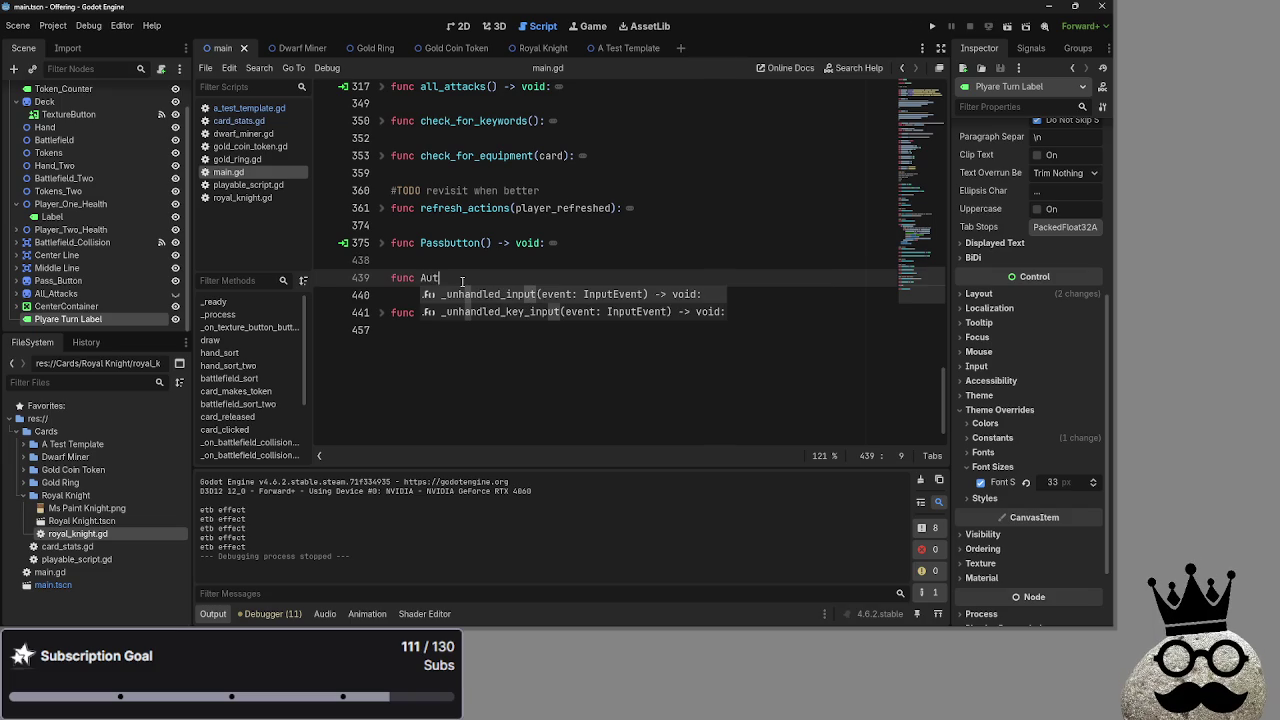
pyautogui.press('BackSpace')
pyautogui.press('BackSpace')
pyautogui.press('BackSpace')
pyautogui.write('aud')
pyautogui.press('BackSpace')
pyautogui.write('to_advanc')
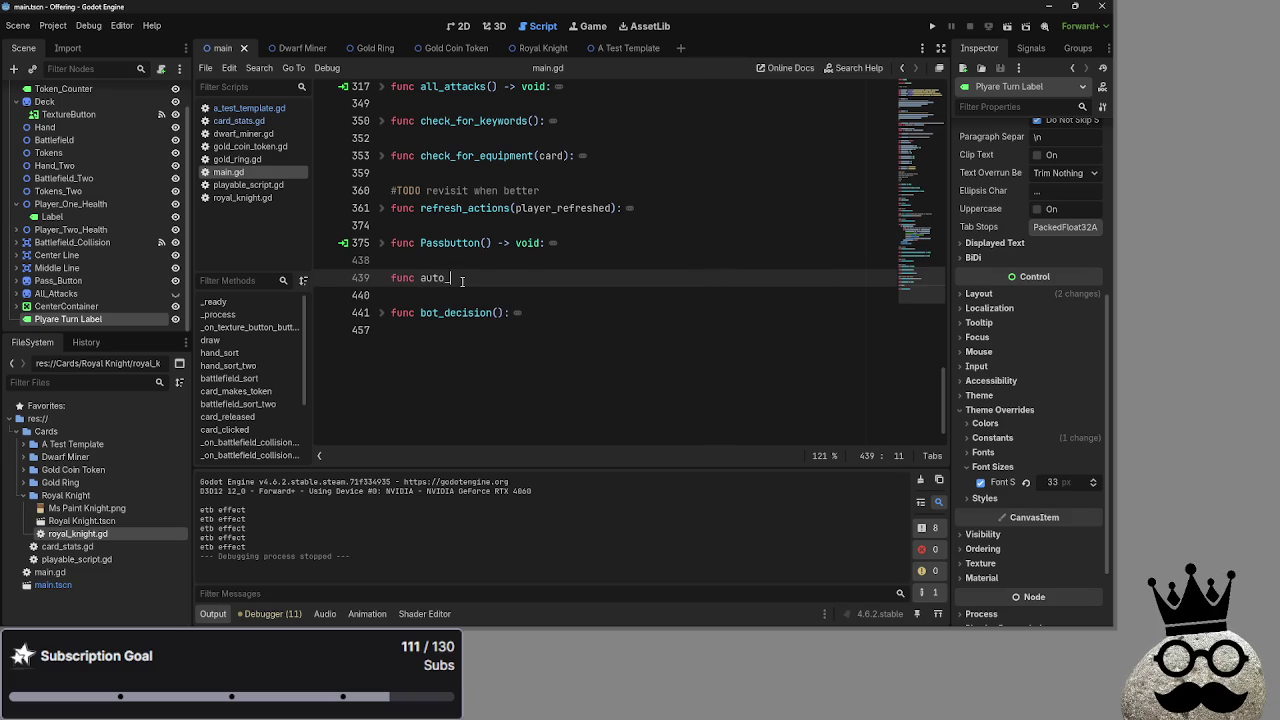
pyautogui.write('e')
pyautogui.write('():')
pyautogui.press('Return')
pyautogui.write('pass')
pyautogui.click(558, 272)
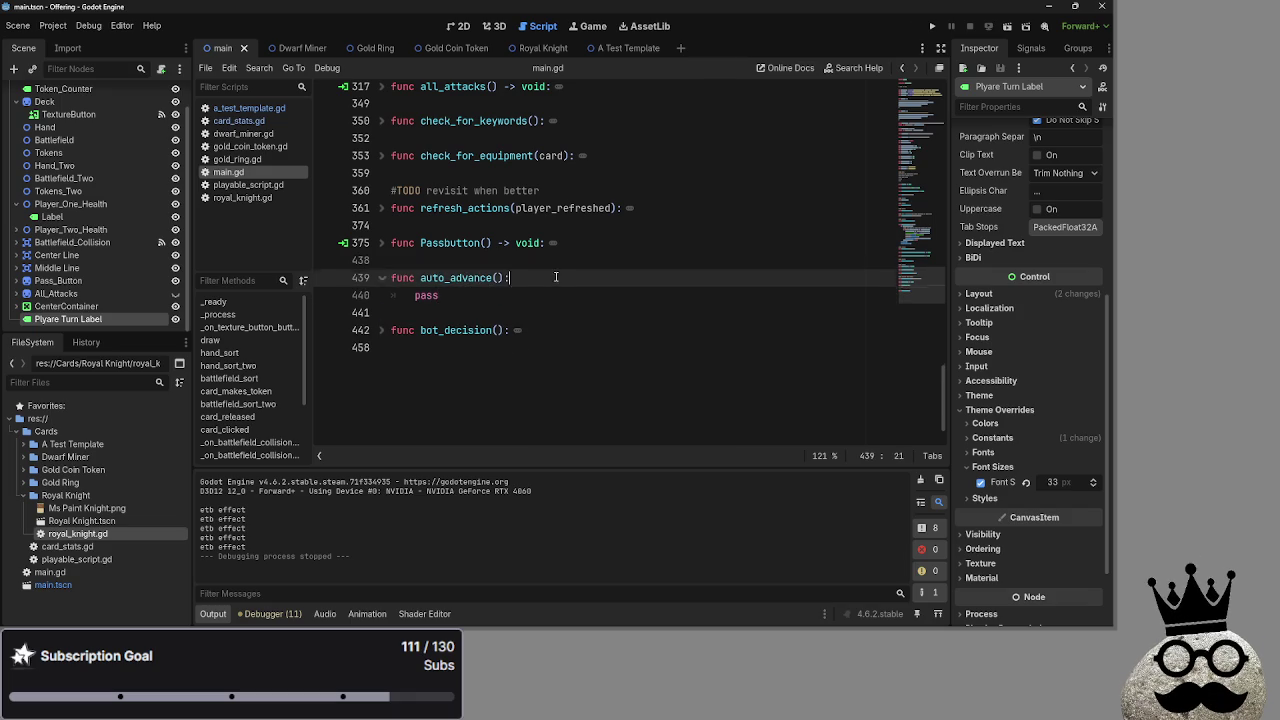
pyautogui.press('Return')
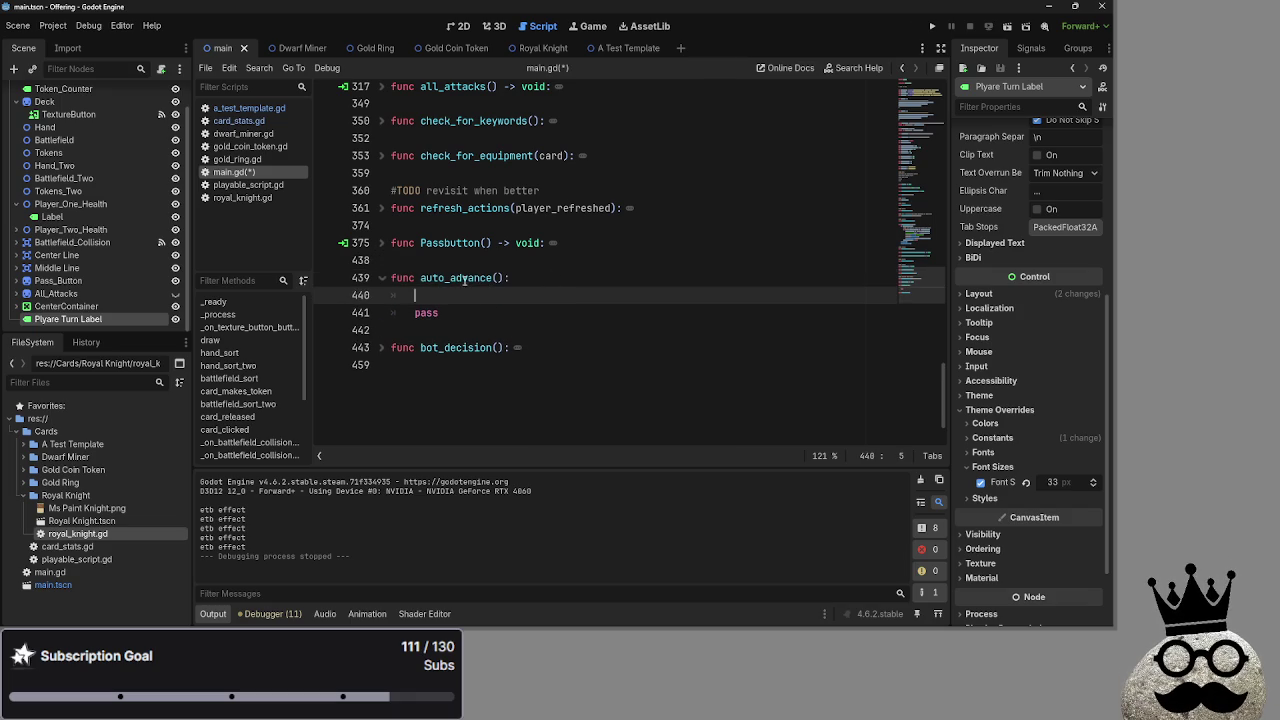
pyautogui.press('Up')
pyautogui.hotkey('ctrl', 'shift', 'Right')
pyautogui.click(382, 244)
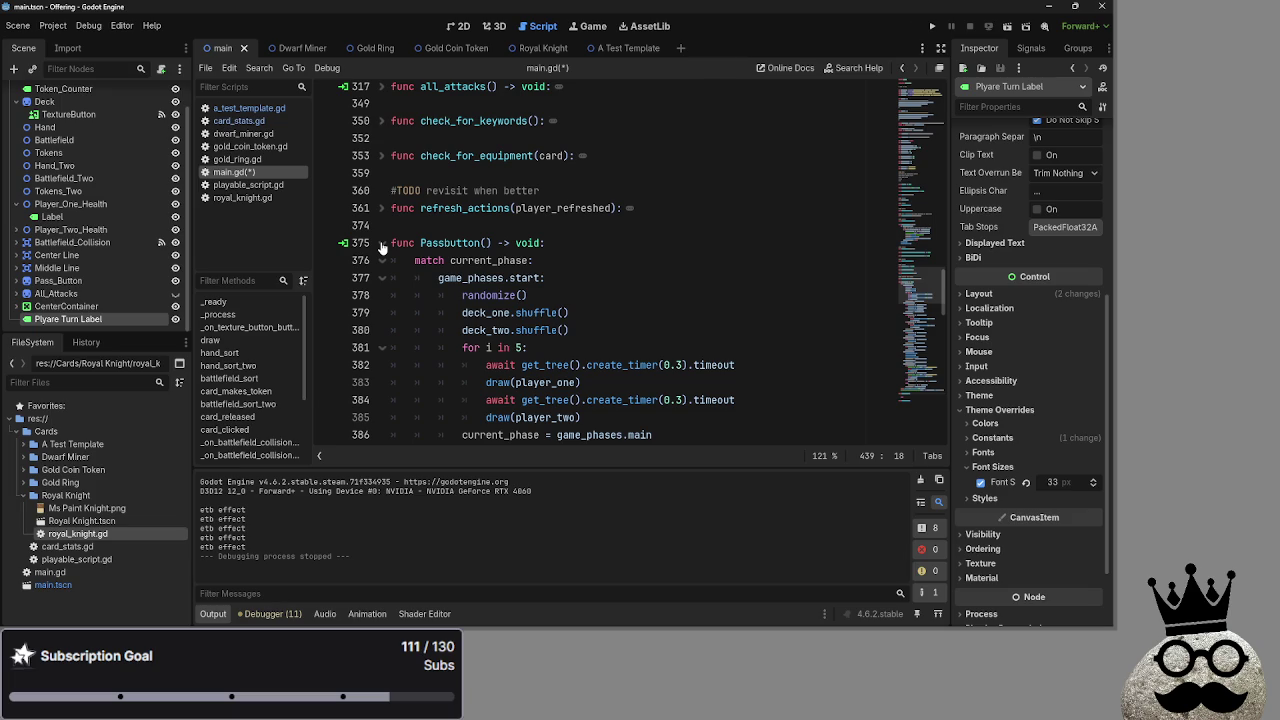
pyautogui.click(382, 244)
pyautogui.click(449, 279)
pyautogui.doubleClick(449, 279)
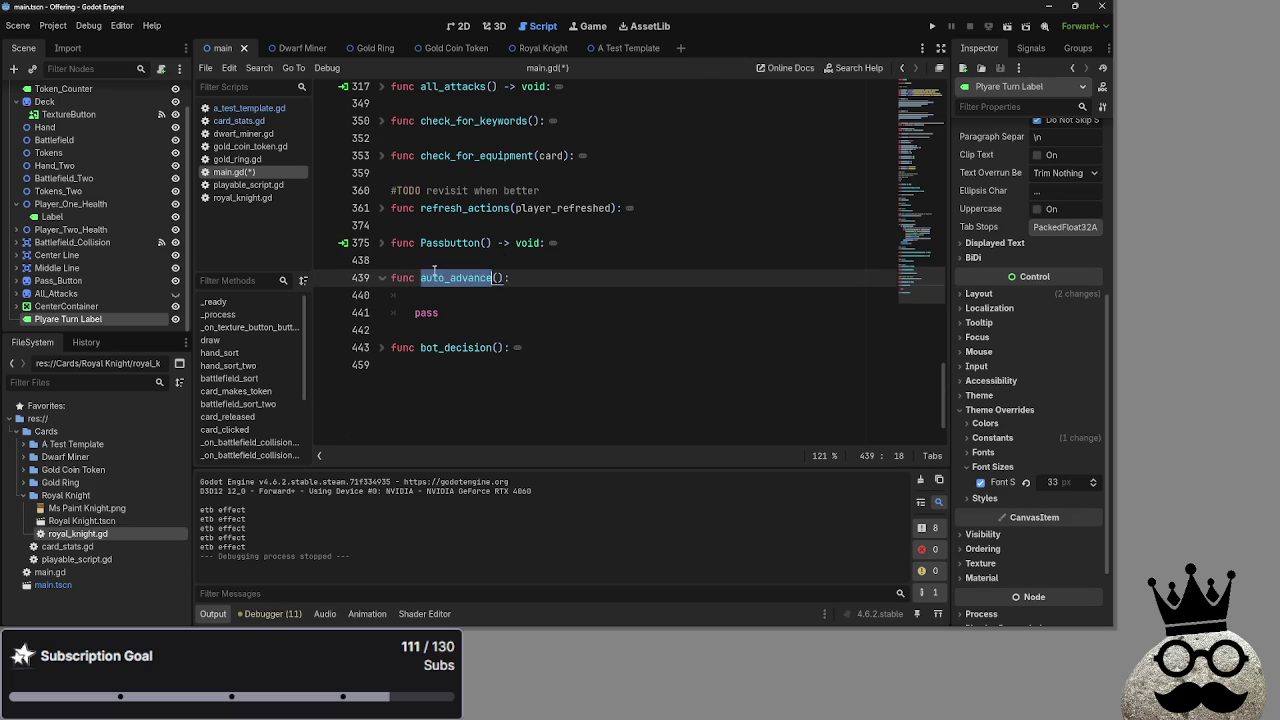
pyautogui.click(383, 244)
pyautogui.scroll(-1, 560, 264)
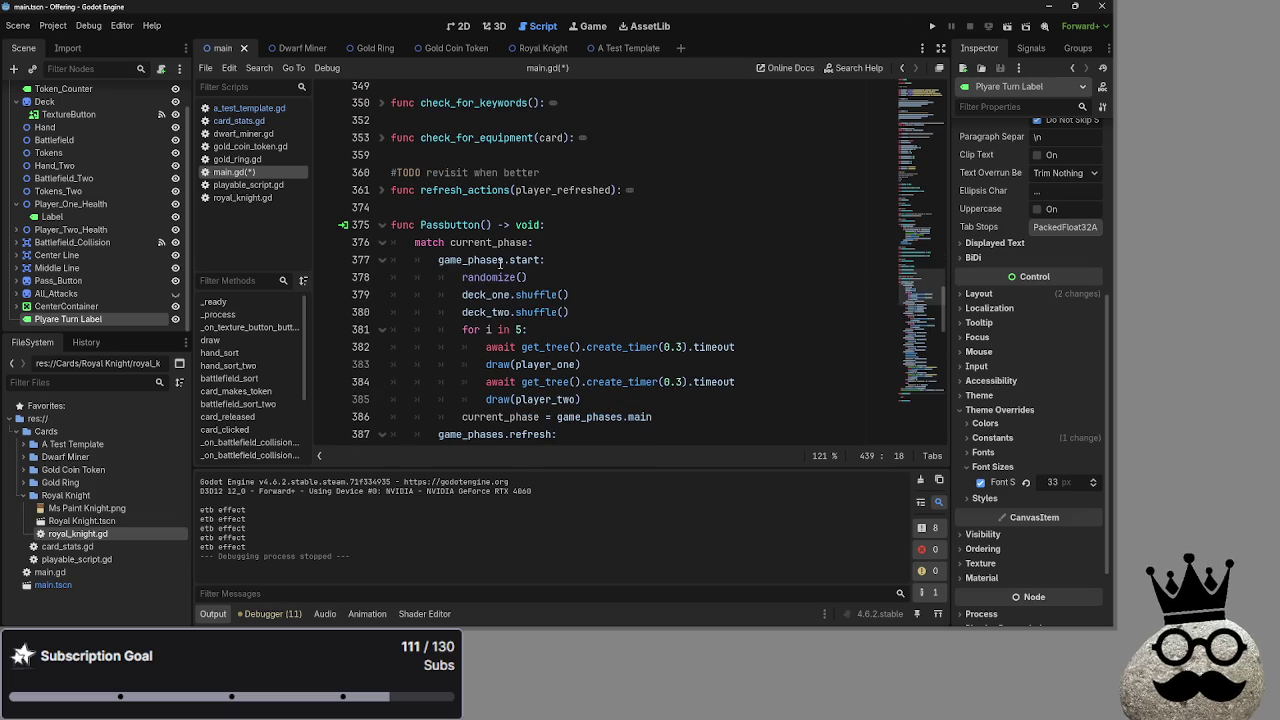
pyautogui.click(382, 229)
pyautogui.click(543, 278)
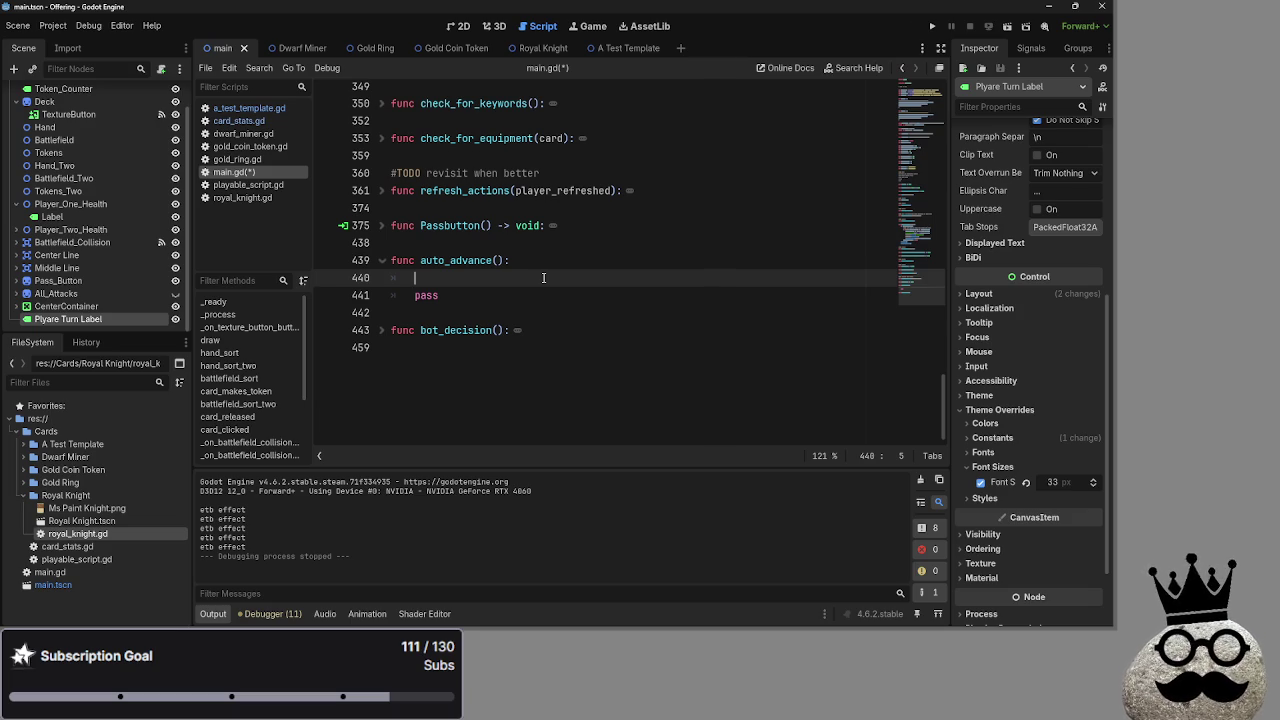
pyautogui.doubleClick(424, 261)
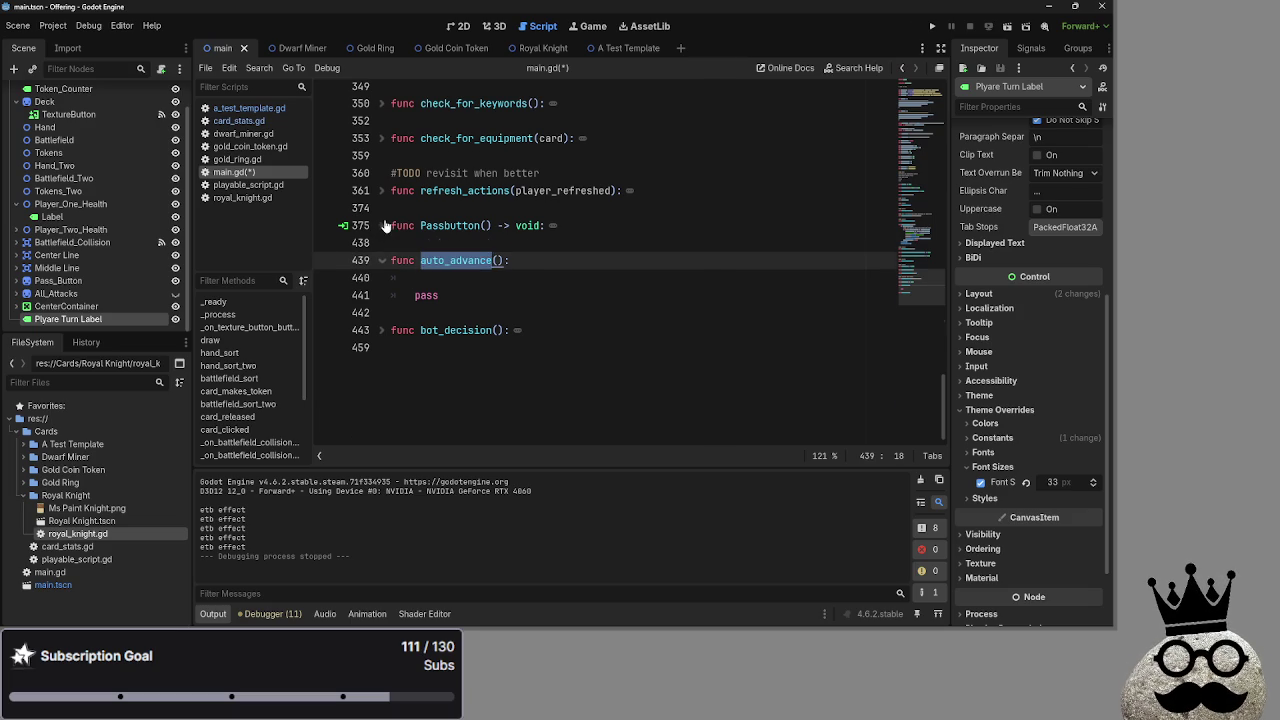
pyautogui.click(500, 279)
pyautogui.doubleClick(467, 262)
pyautogui.click(465, 280)
pyautogui.doubleClick(462, 262)
pyautogui.click(460, 281)
pyautogui.doubleClick(457, 261)
pyautogui.click(453, 280)
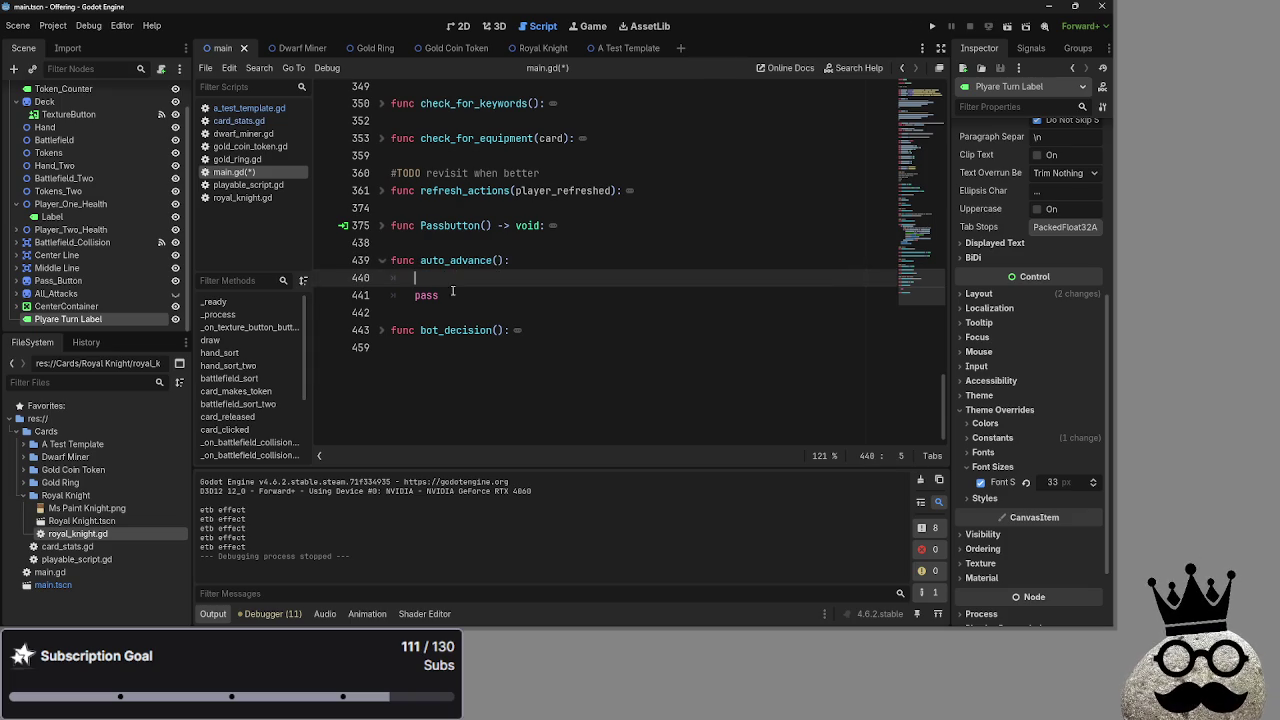
pyautogui.click(381, 226)
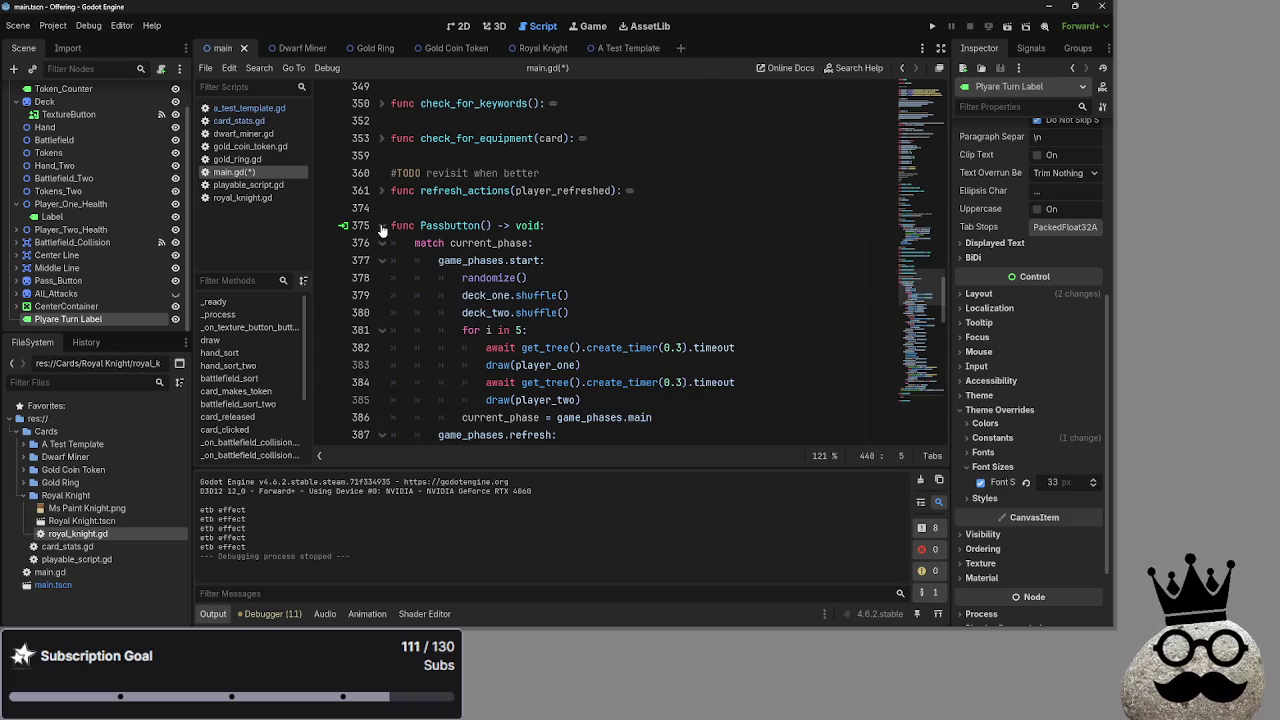
pyautogui.scroll(-12, 381, 230)
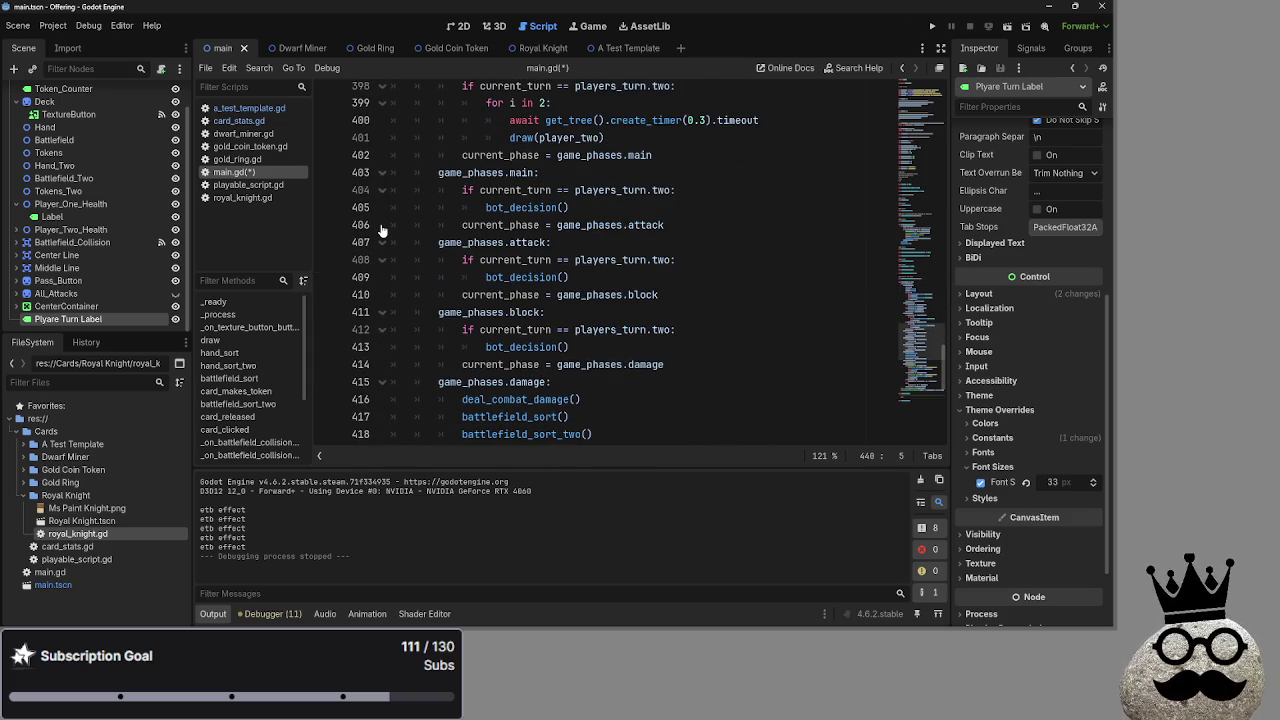
pyautogui.scroll(10, 448, 275)
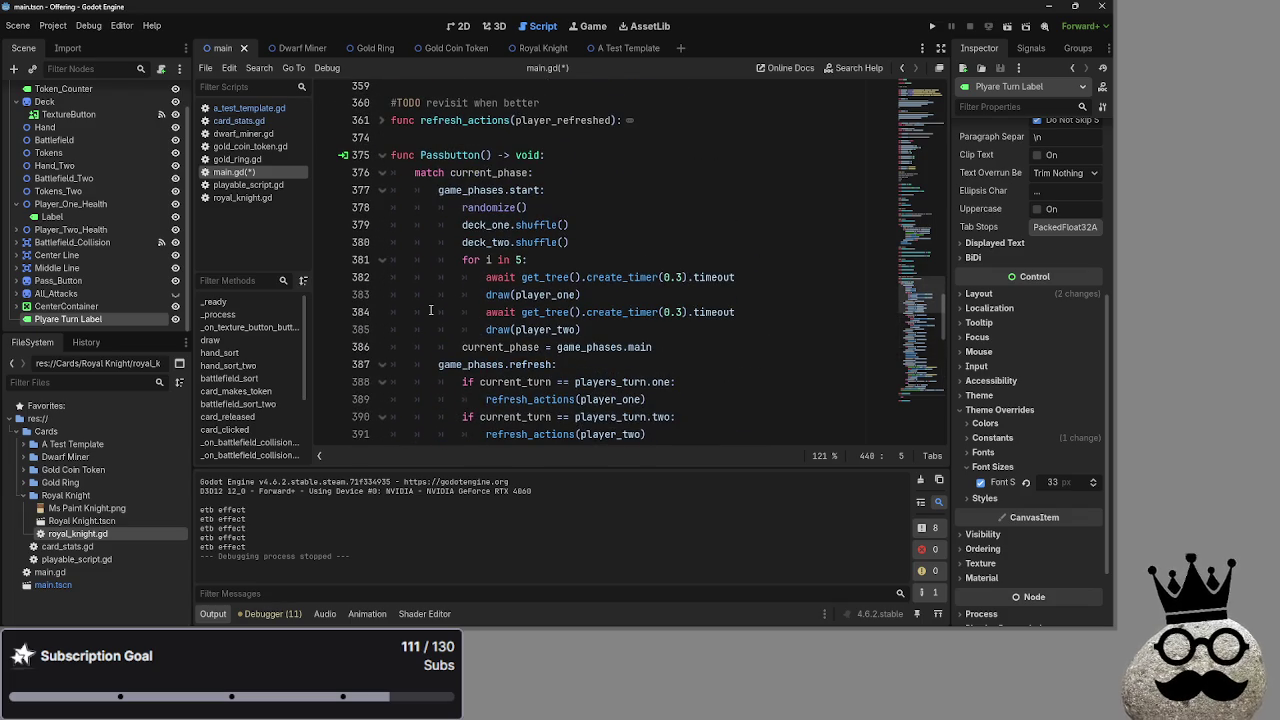
pyautogui.click(381, 155)
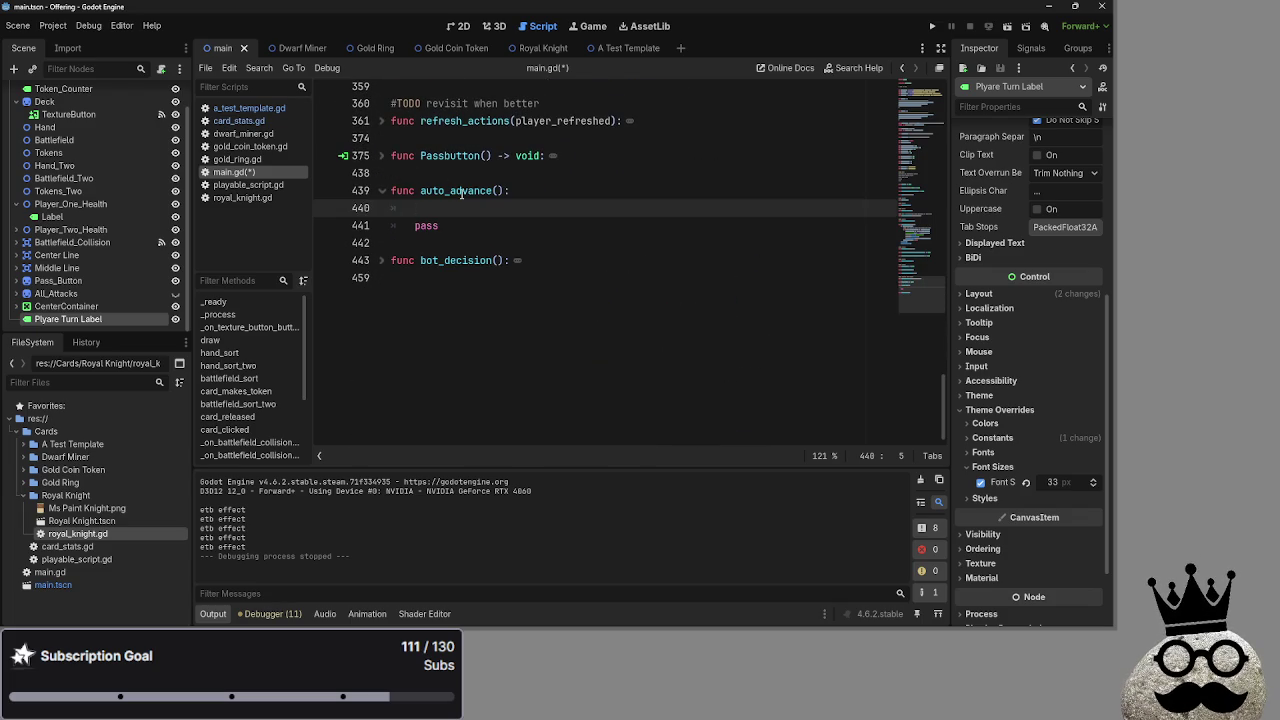
pyautogui.click(381, 191)
pyautogui.click(381, 191)
pyautogui.click(381, 193)
pyautogui.click(381, 193)
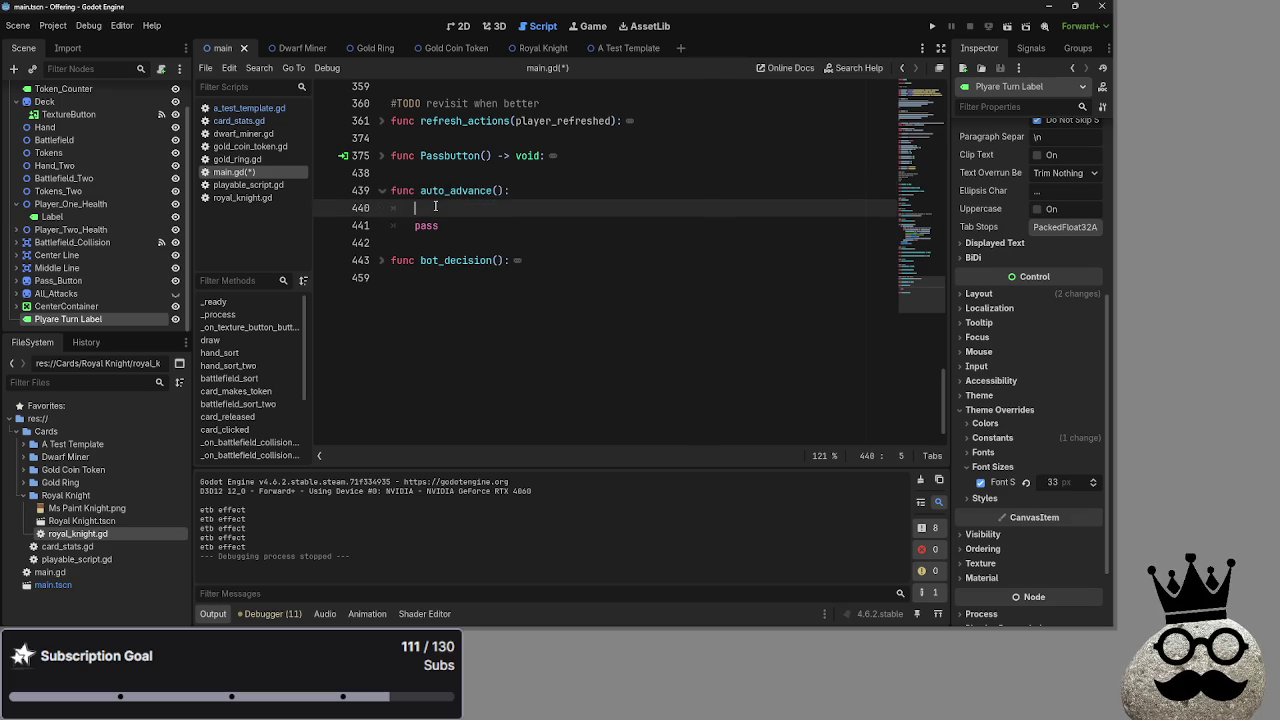
pyautogui.click(382, 193)
pyautogui.click(382, 193)
pyautogui.click(441, 207)
pyautogui.click(381, 155)
pyautogui.click(381, 155)
pyautogui.moveTo(505, 194); pyautogui.dragTo(420, 196)
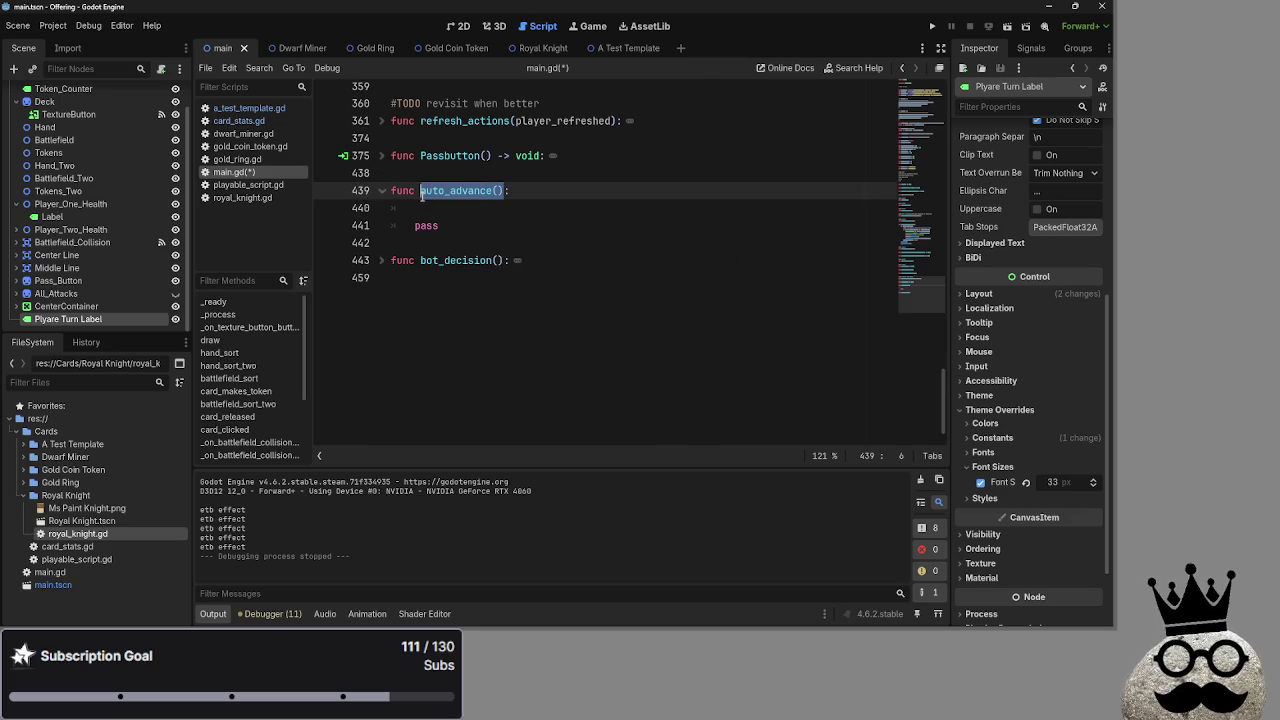
pyautogui.click(379, 155)
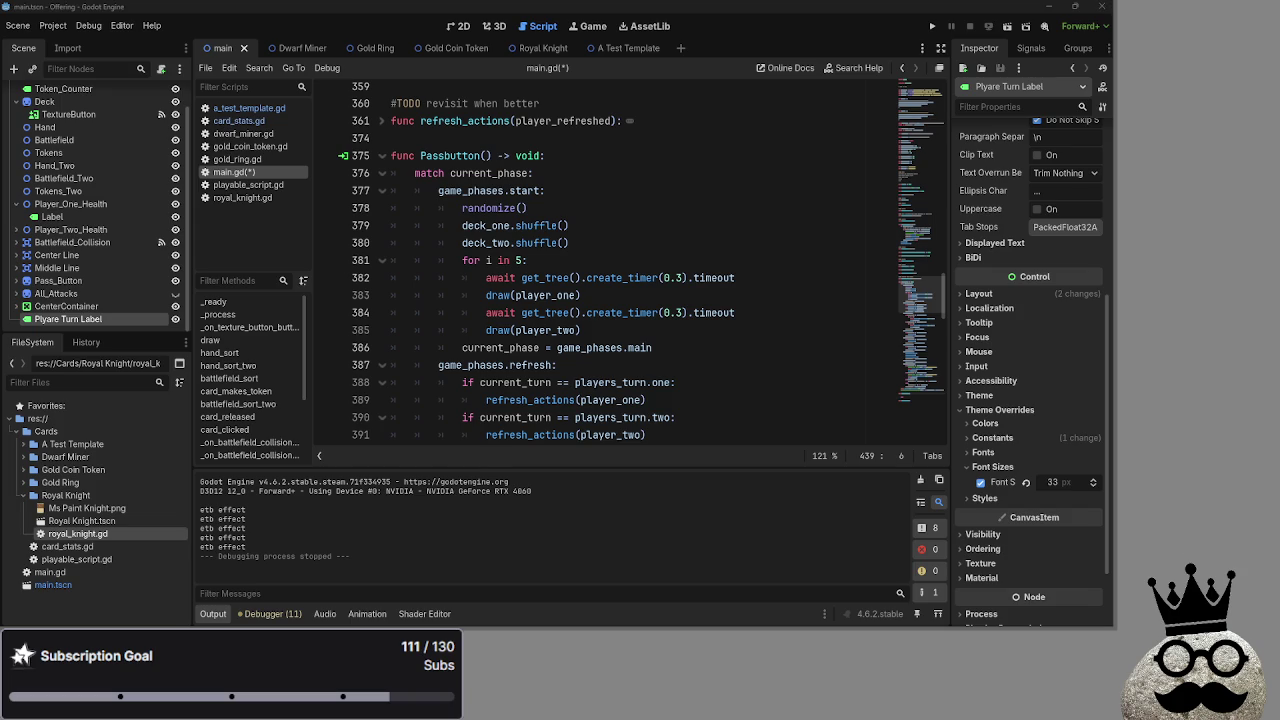
pyautogui.hotkey('alt', 'Tab')
pyautogui.hotkey('alt', 'Tab')
pyautogui.hotkey('alt', 'Tab')
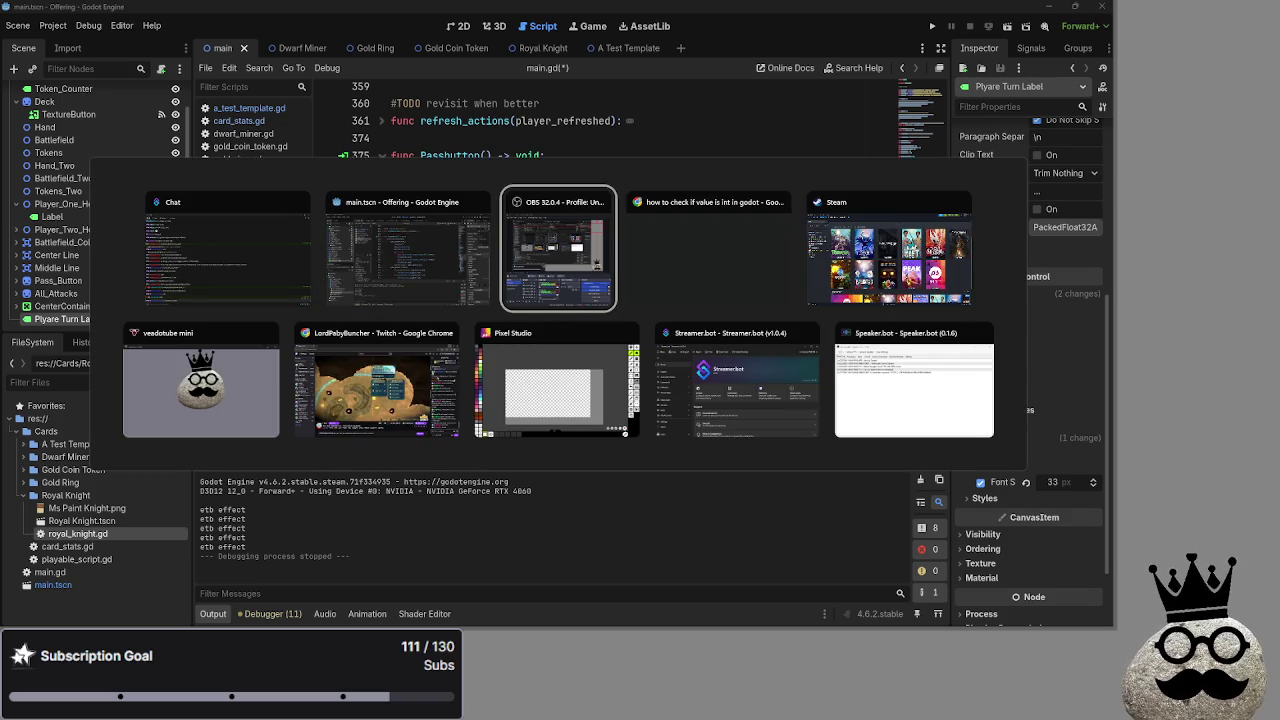
pyautogui.click(478, 297)
pyautogui.click(642, 332)
pyautogui.scroll(-2, 648, 336)
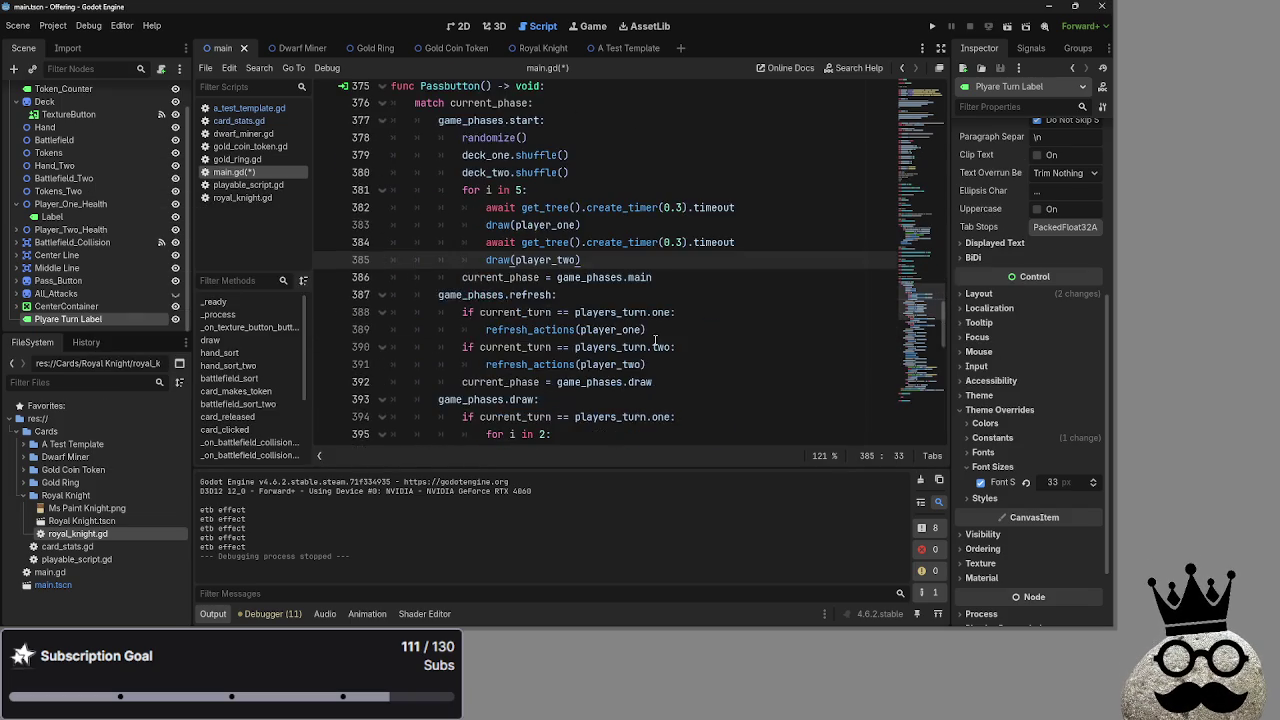
pyautogui.scroll(3, 655, 340)
pyautogui.click(655, 340)
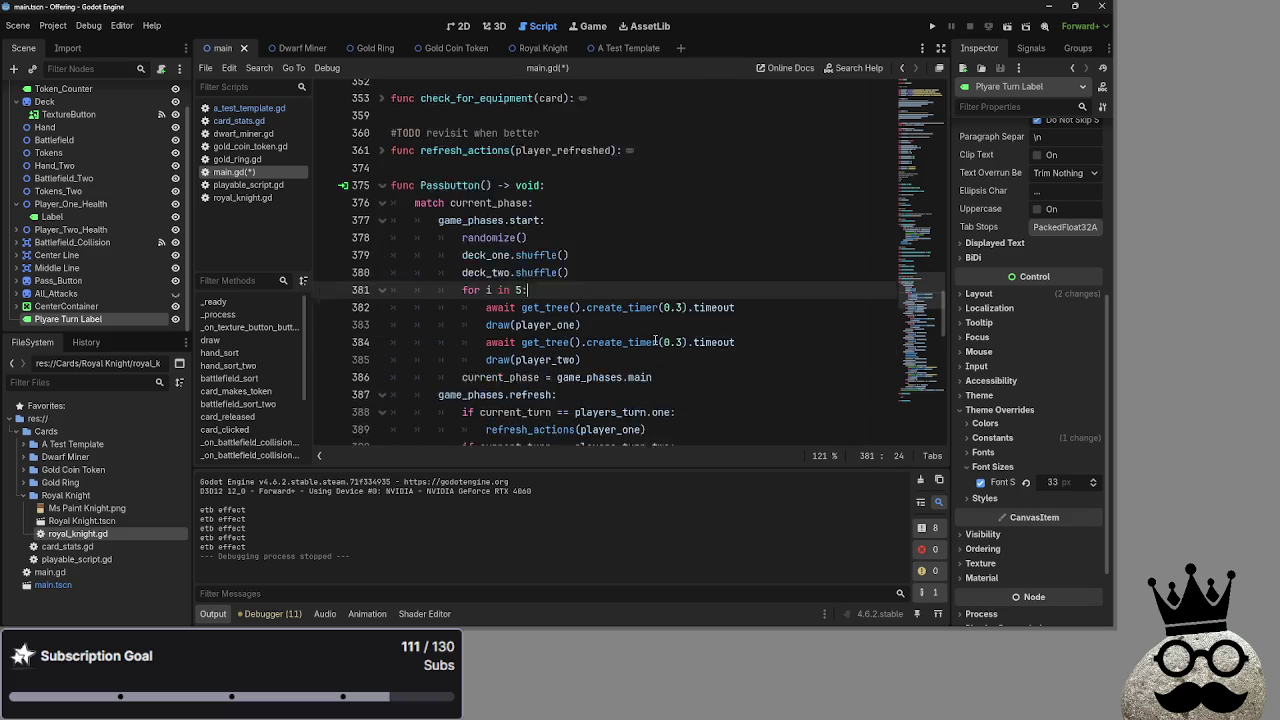
pyautogui.scroll(-2, 655, 340)
pyautogui.scroll(-12, 655, 340)
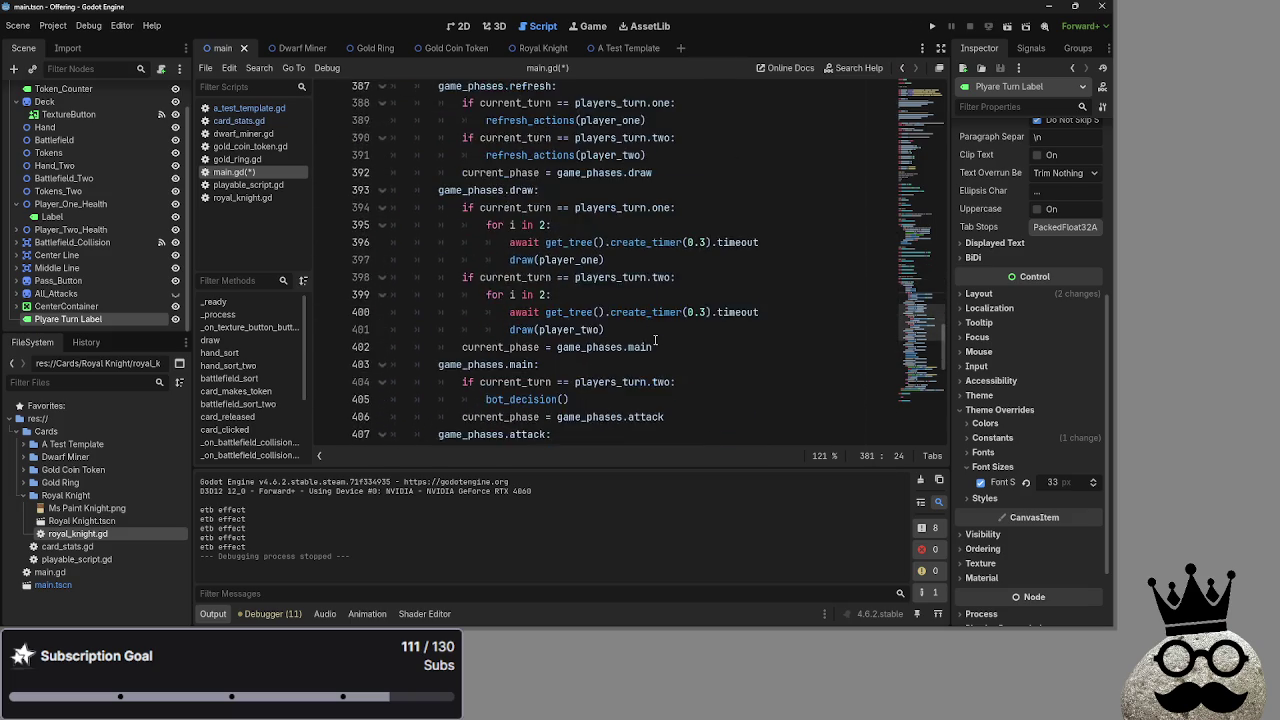
pyautogui.scroll(10, 655, 340)
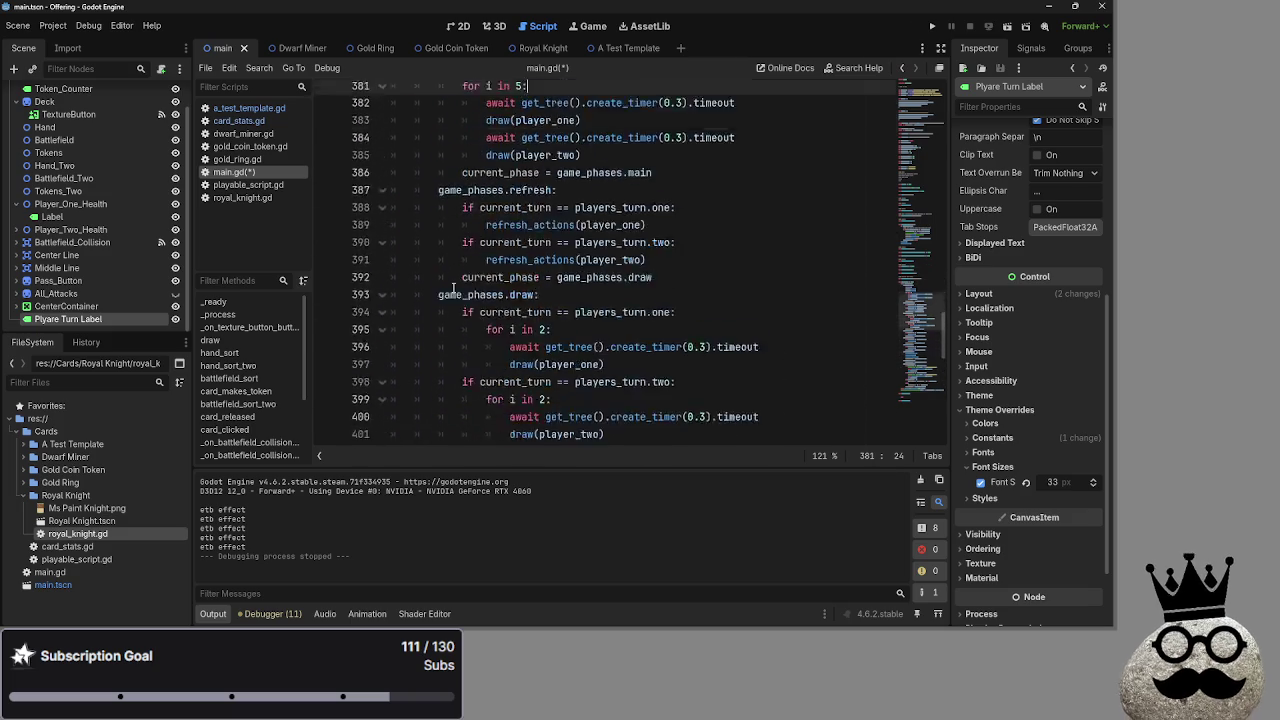
pyautogui.click(381, 252)
pyautogui.hotkey('alt', 'Tab')
pyautogui.press('Tab')
pyautogui.press('Tab')
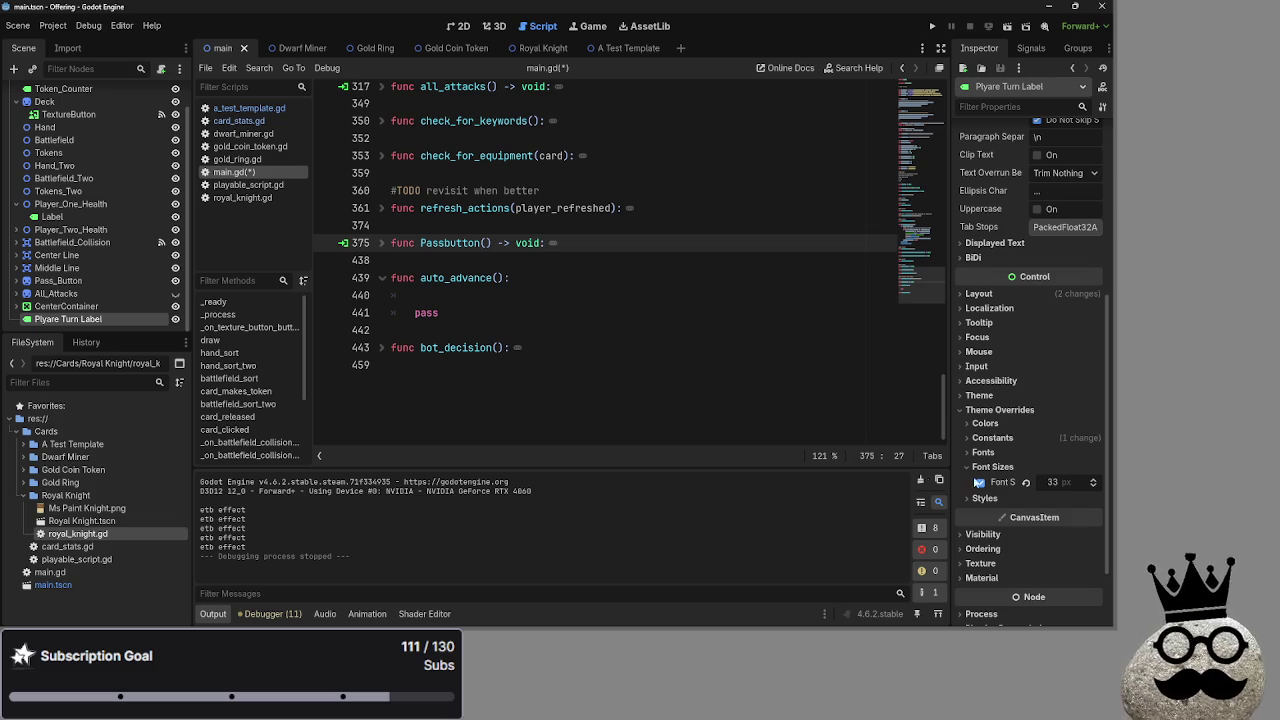
pyautogui.click(490, 295)
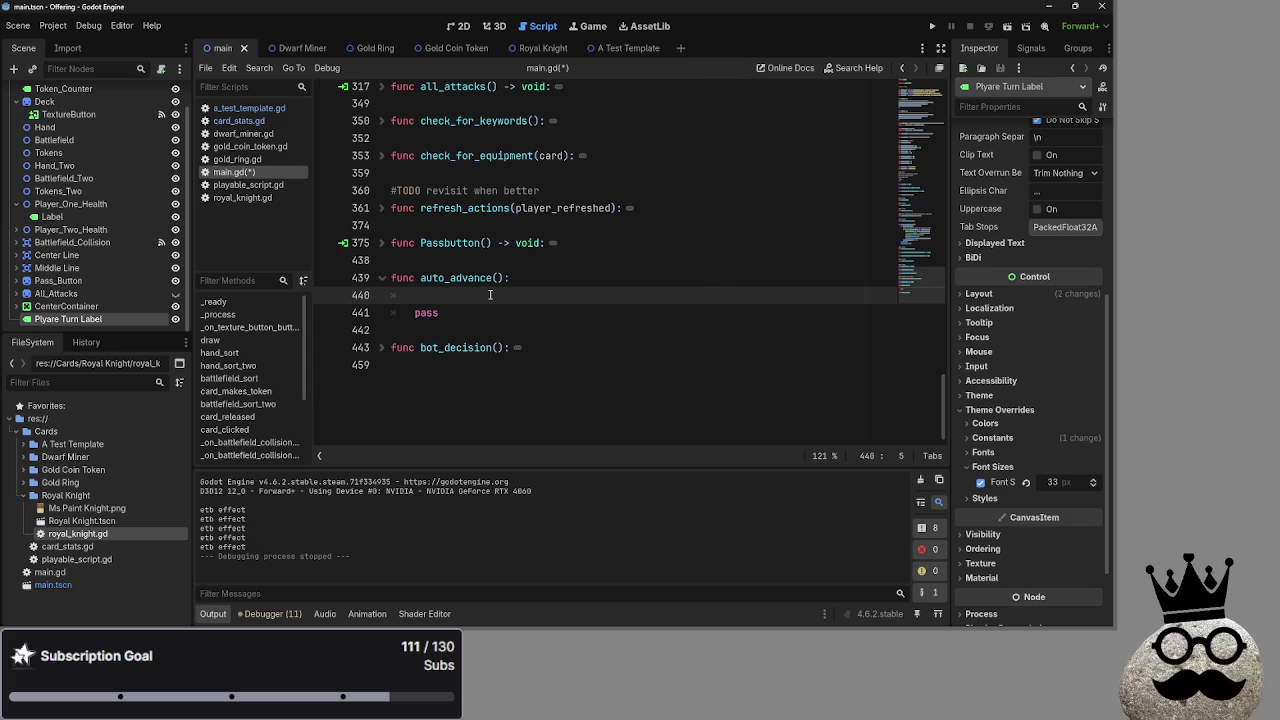
# Delete the empty indented line 440 inside auto_advance()
pyautogui.click(381, 243)
pyautogui.click(381, 243)
pyautogui.click(450, 260)
pyautogui.press('super')
pyautogui.click(652, 284)
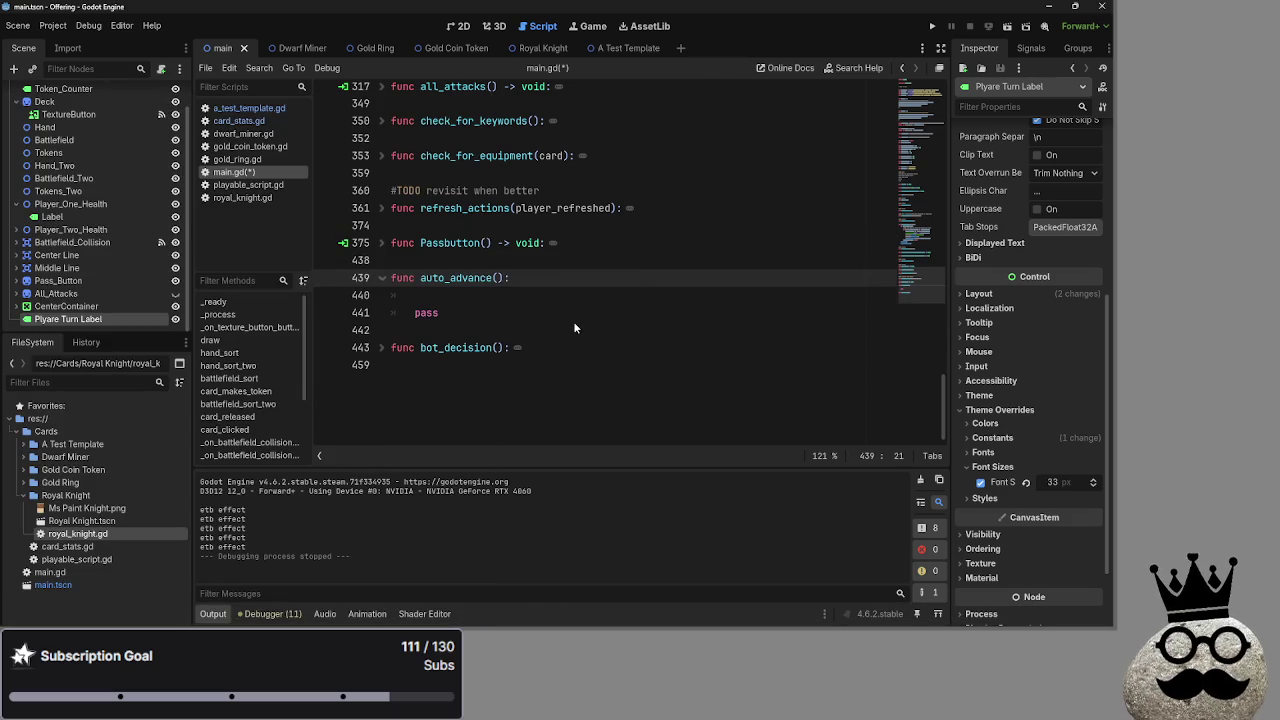
pyautogui.press('Down')
pyautogui.click(500, 265)
pyautogui.hotkey('alt', 'Tab')
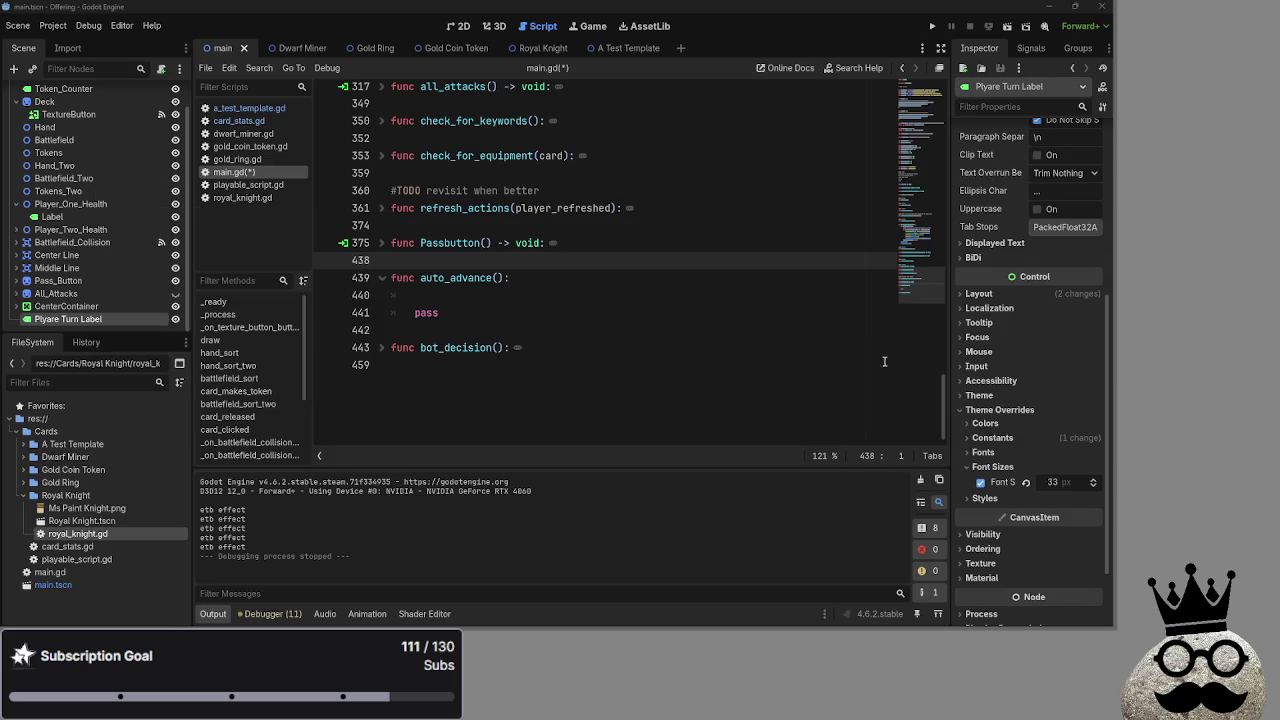
pyautogui.click(470, 294)
pyautogui.press('BackSpace')
pyautogui.press('BackSpace')
# Check that auto_advance() now holds only pass, and briefly unfold bot_decision to view its body
pyautogui.click(559, 260)
pyautogui.click(557, 279)
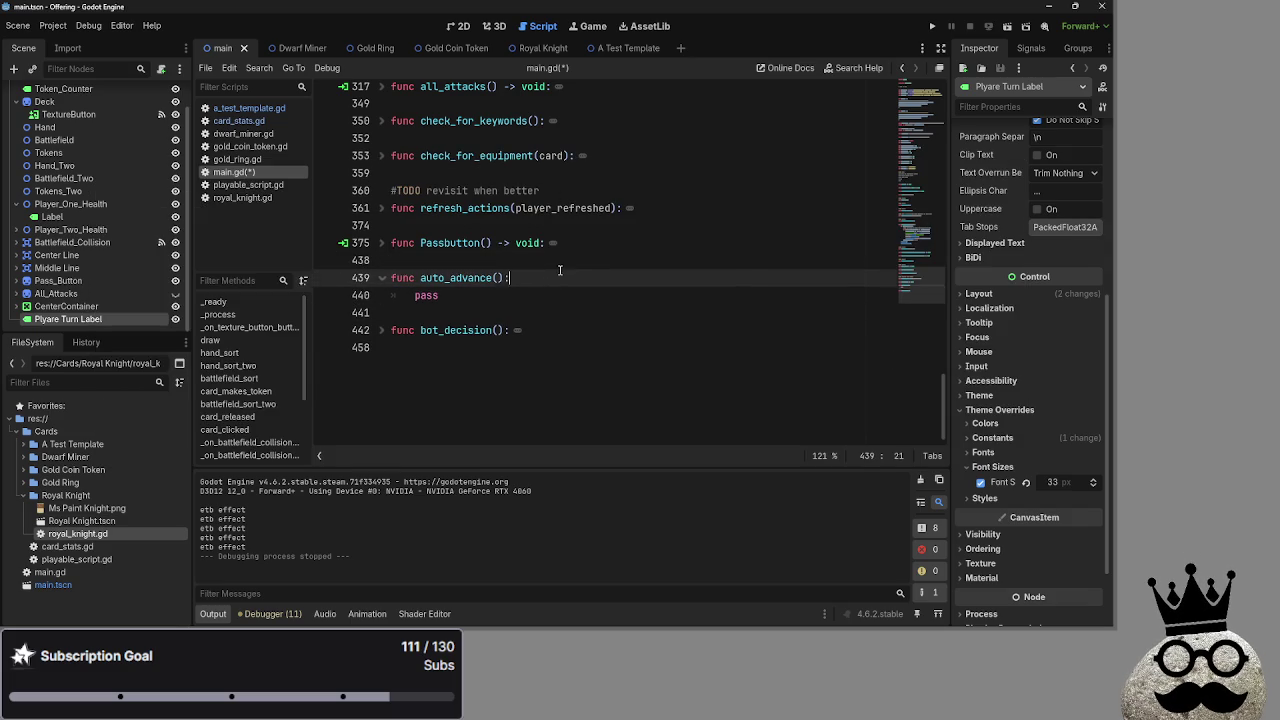
pyautogui.click(530, 290)
pyautogui.click(382, 331)
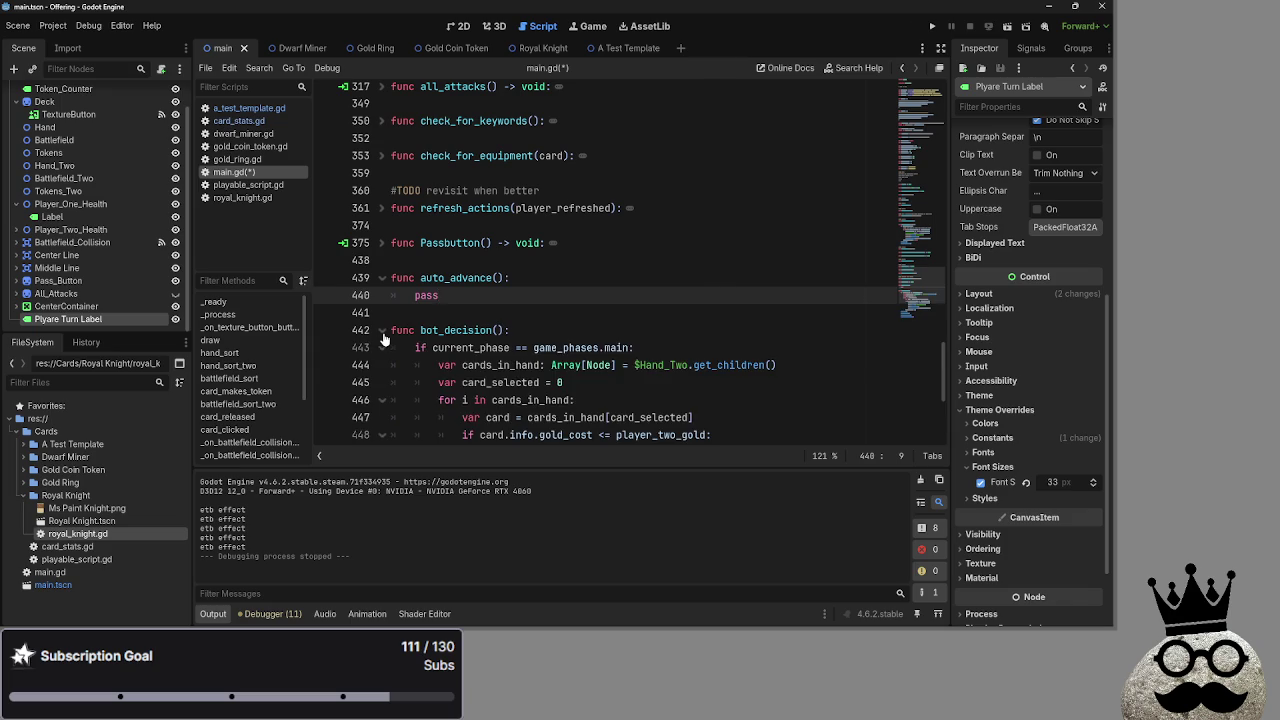
pyautogui.click(382, 333)
pyautogui.scroll(3, 535, 302)
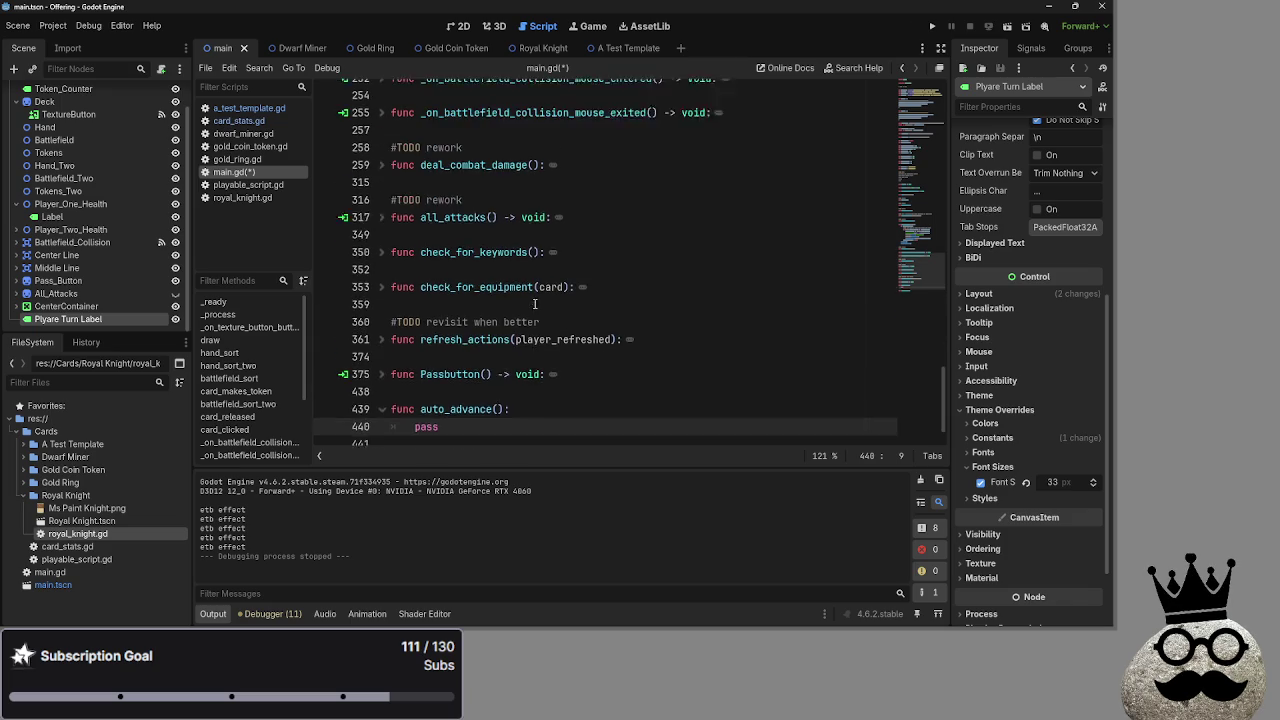
# Review the Passbutton body, refold it, and fold the auto_advance function
pyautogui.click(384, 337)
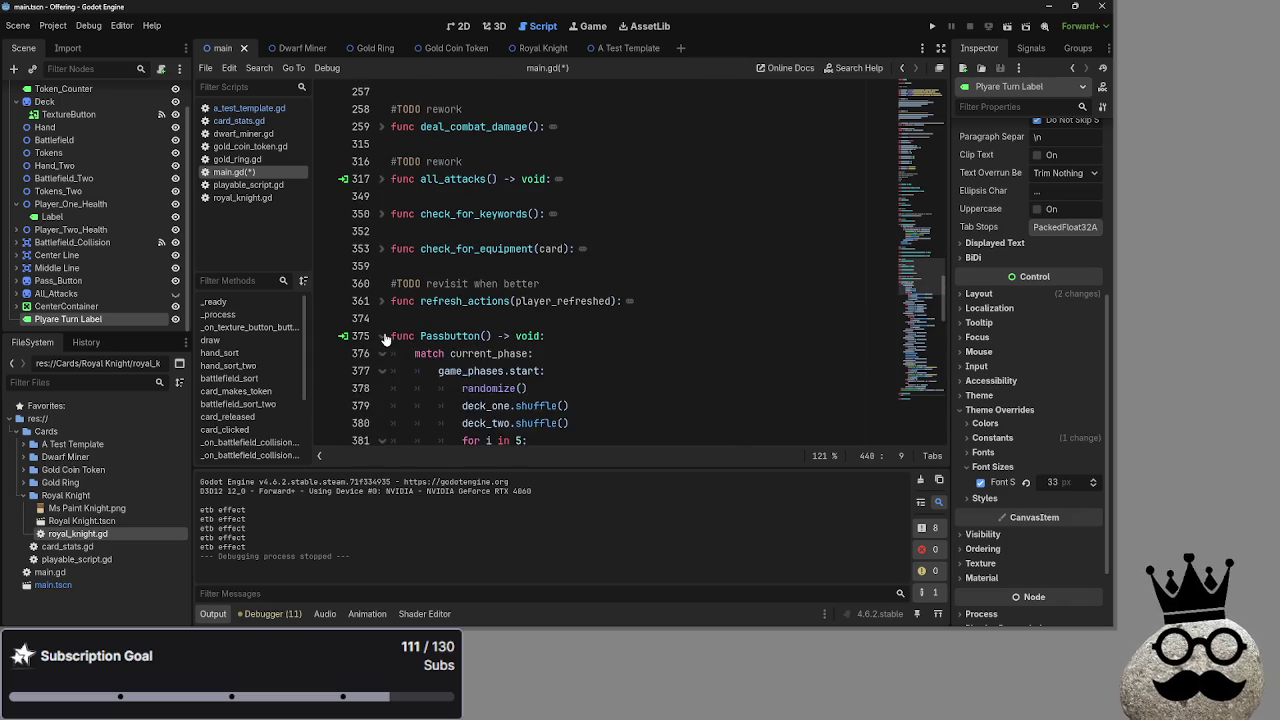
pyautogui.scroll(-13, 575, 340)
pyautogui.scroll(13, 560, 340)
pyautogui.scroll(3, 474, 338)
pyautogui.scroll(-5, 474, 338)
pyautogui.click(381, 226)
pyautogui.click(518, 248)
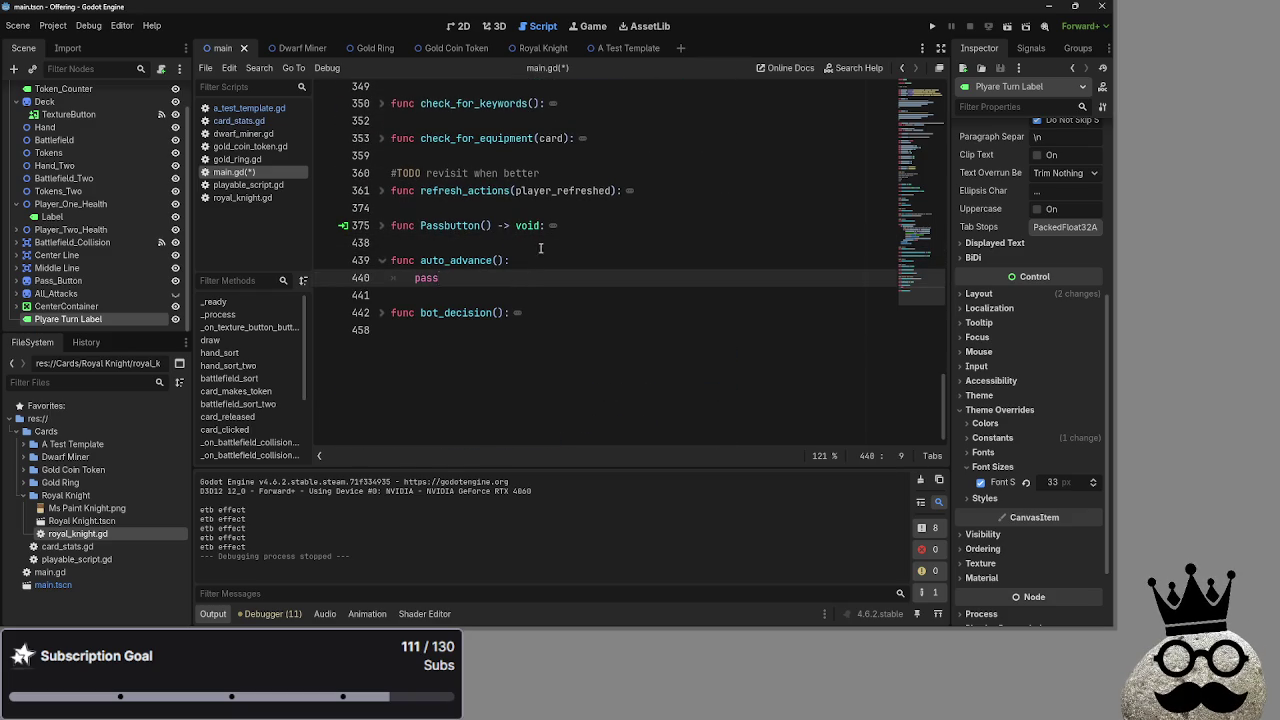
pyautogui.click(518, 279)
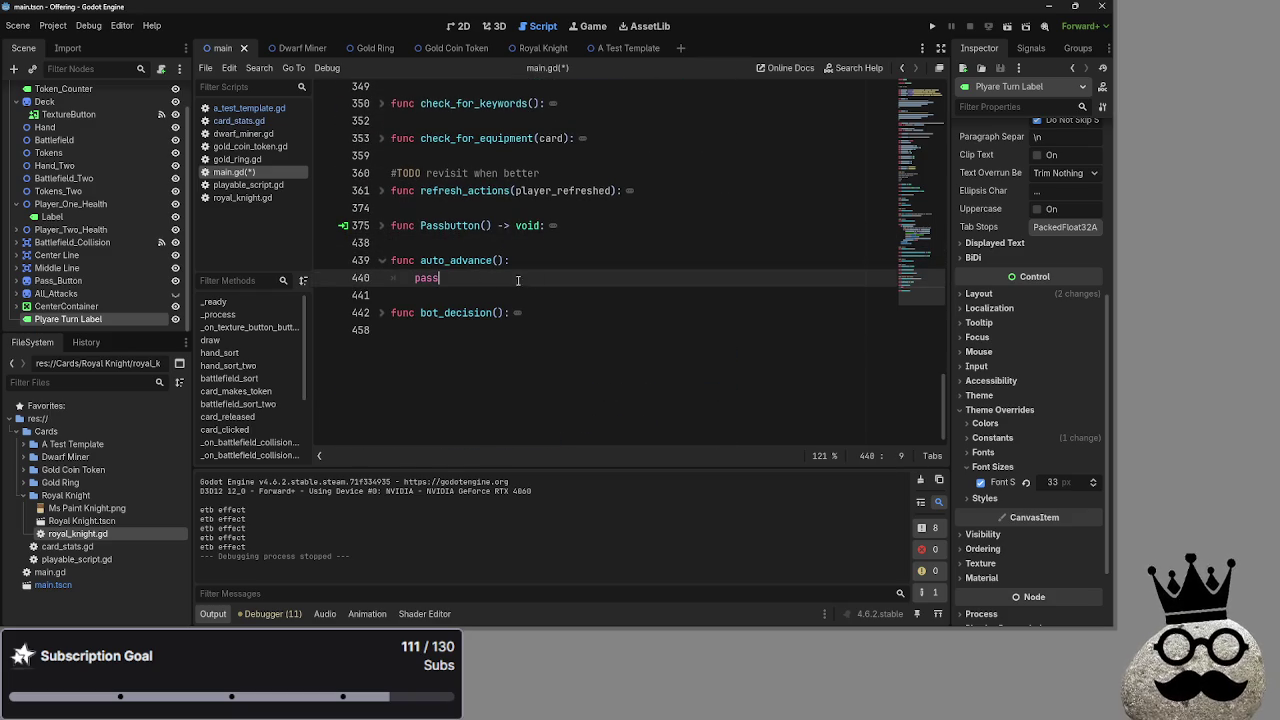
pyautogui.click(382, 261)
# Reopen auto_advance, select its name, and place the caret at the end of the #TODO list heading
pyautogui.scroll(3, 384, 387)
pyautogui.click(391, 434)
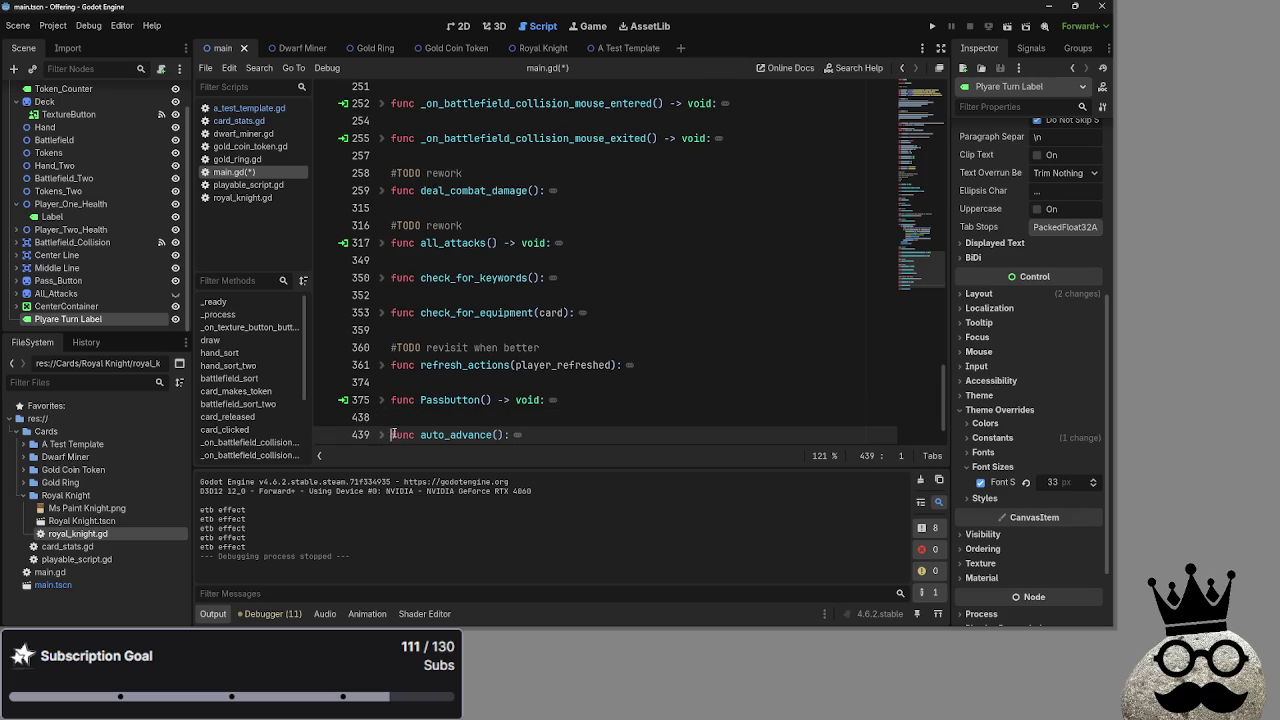
pyautogui.scroll(-2, 576, 392)
pyautogui.click(549, 363)
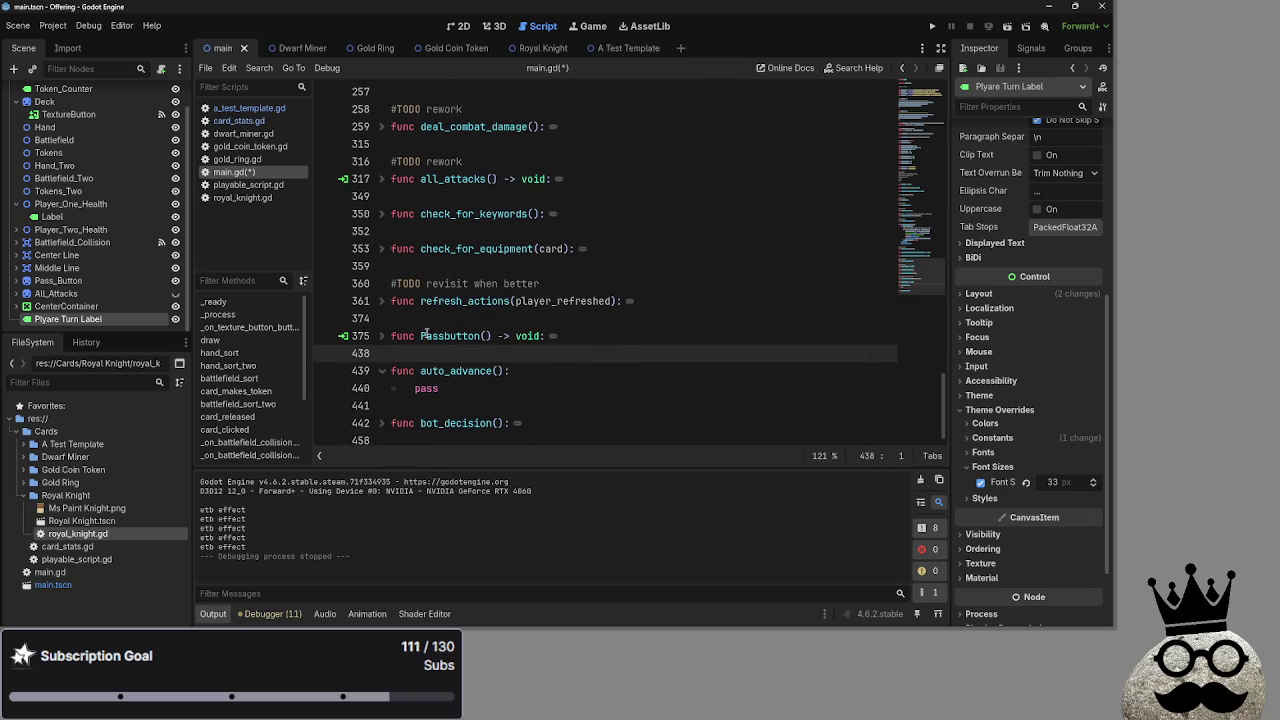
pyautogui.doubleClick(456, 371)
pyautogui.scroll(20, 599, 336)
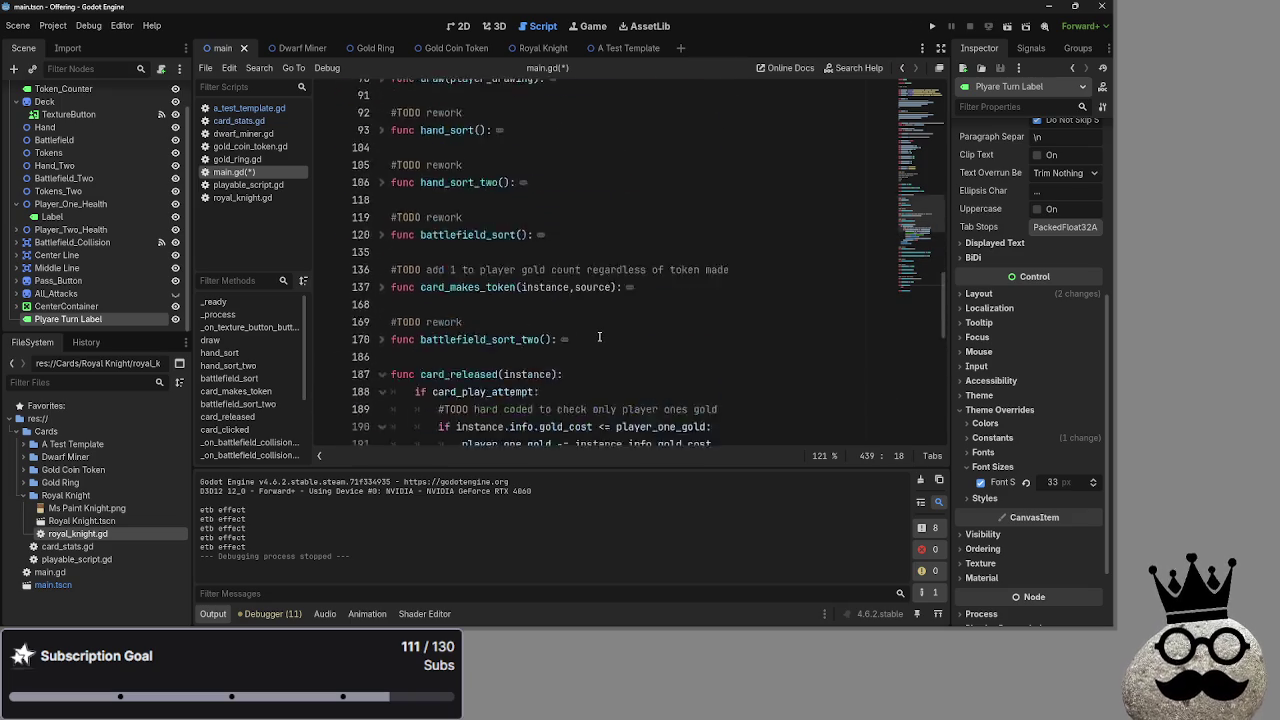
pyautogui.scroll(-3, 599, 336)
pyautogui.click(493, 236)
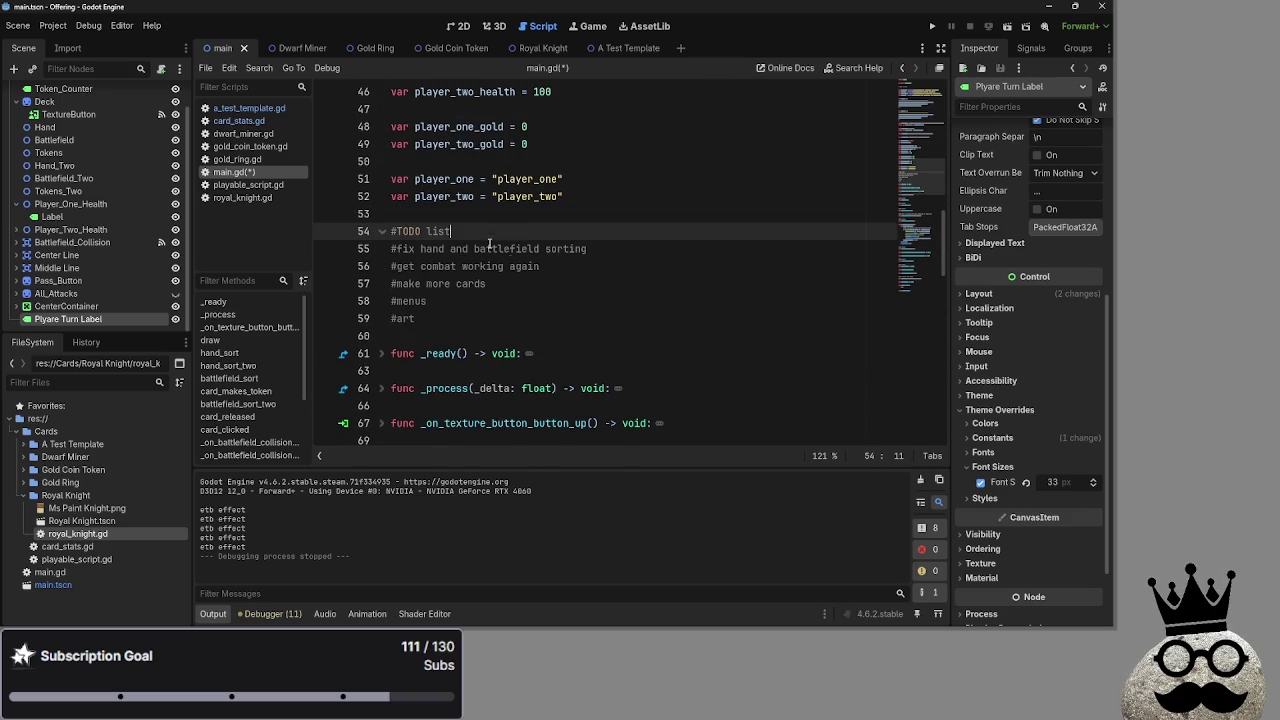
pyautogui.click(611, 246)
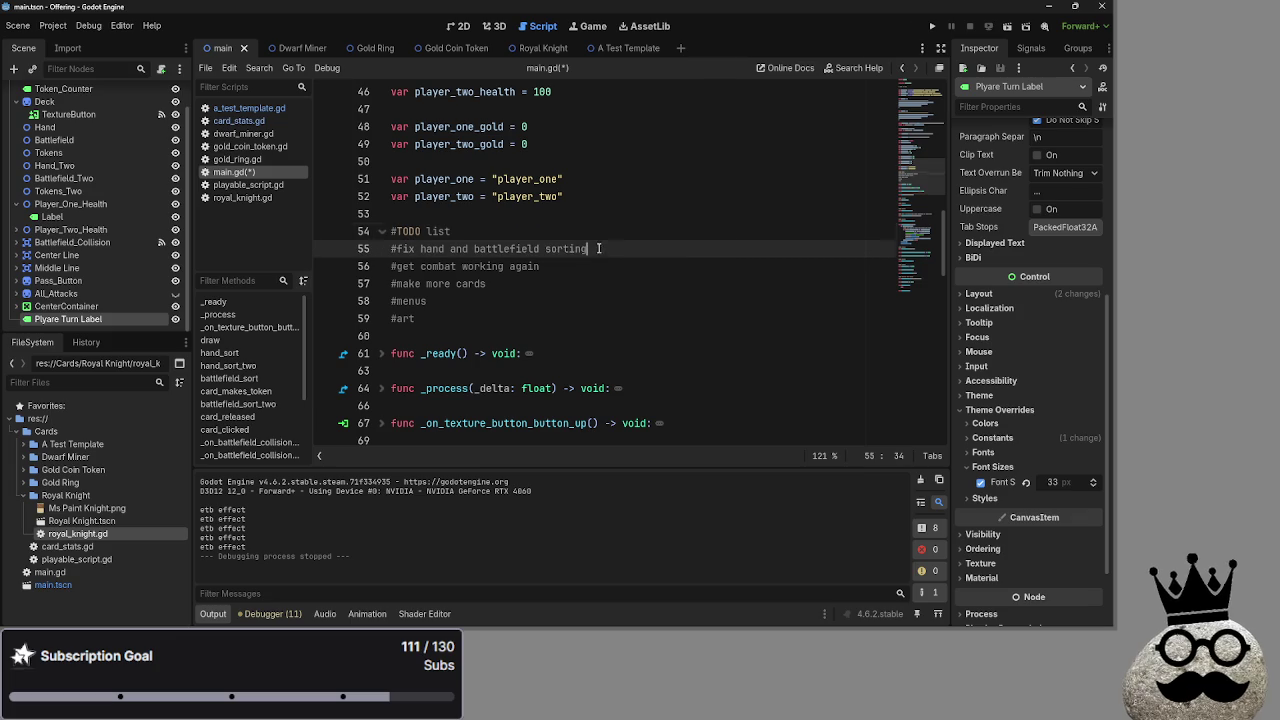
pyautogui.click(602, 270)
pyautogui.press('Return')
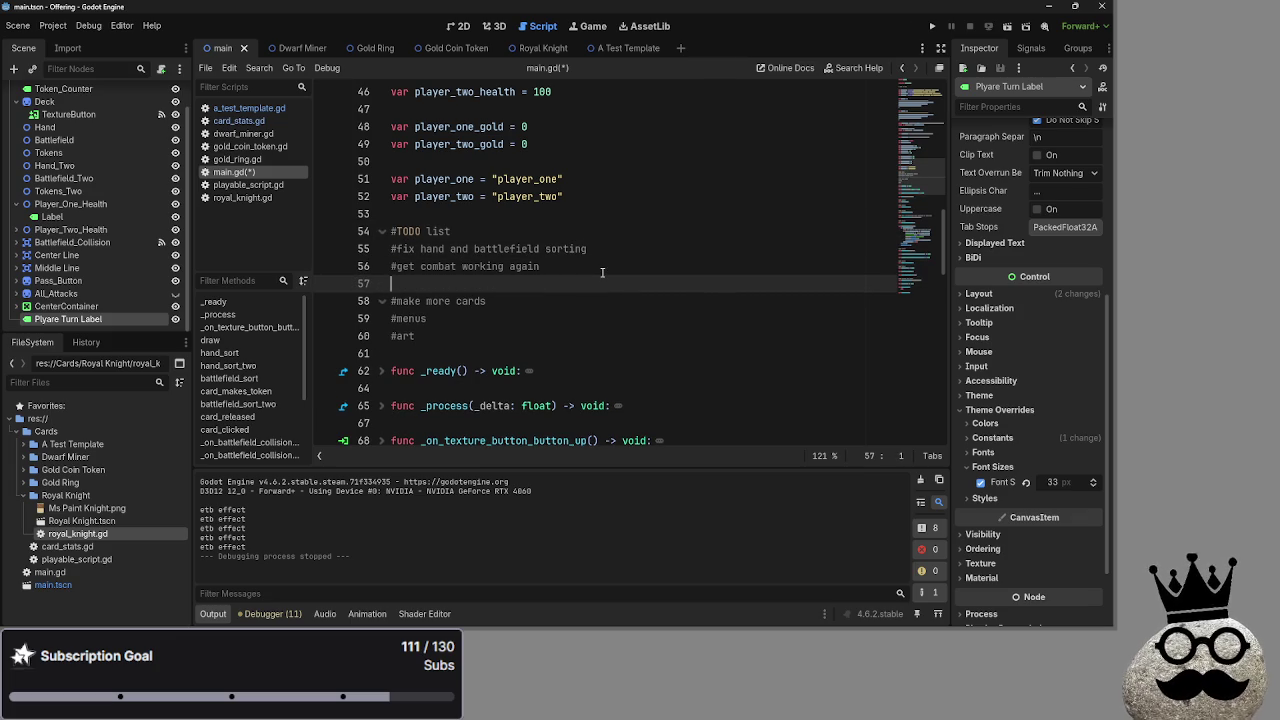
pyautogui.write('@')
pyautogui.press('BackSpace')
pyautogui.write('#')
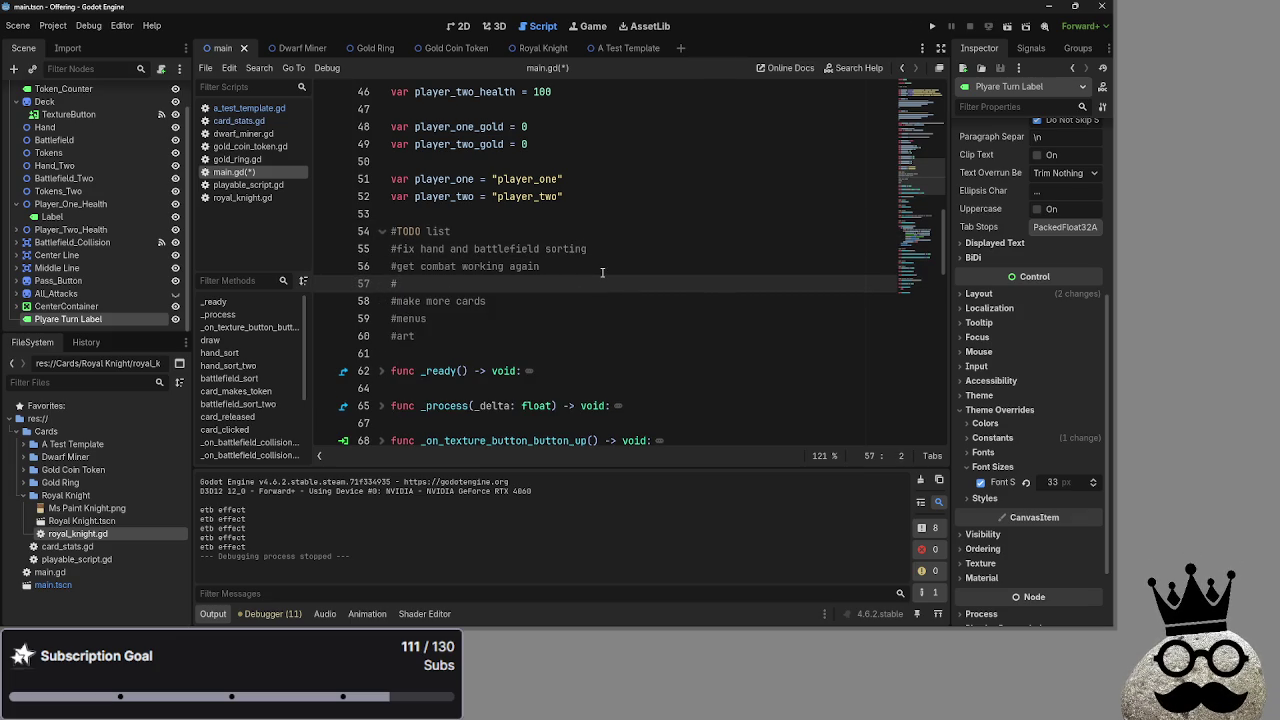
pyautogui.write('make ')
pyautogui.write('a functioning')
pyautogui.press('BackSpace')
pyautogui.write('phase ski')
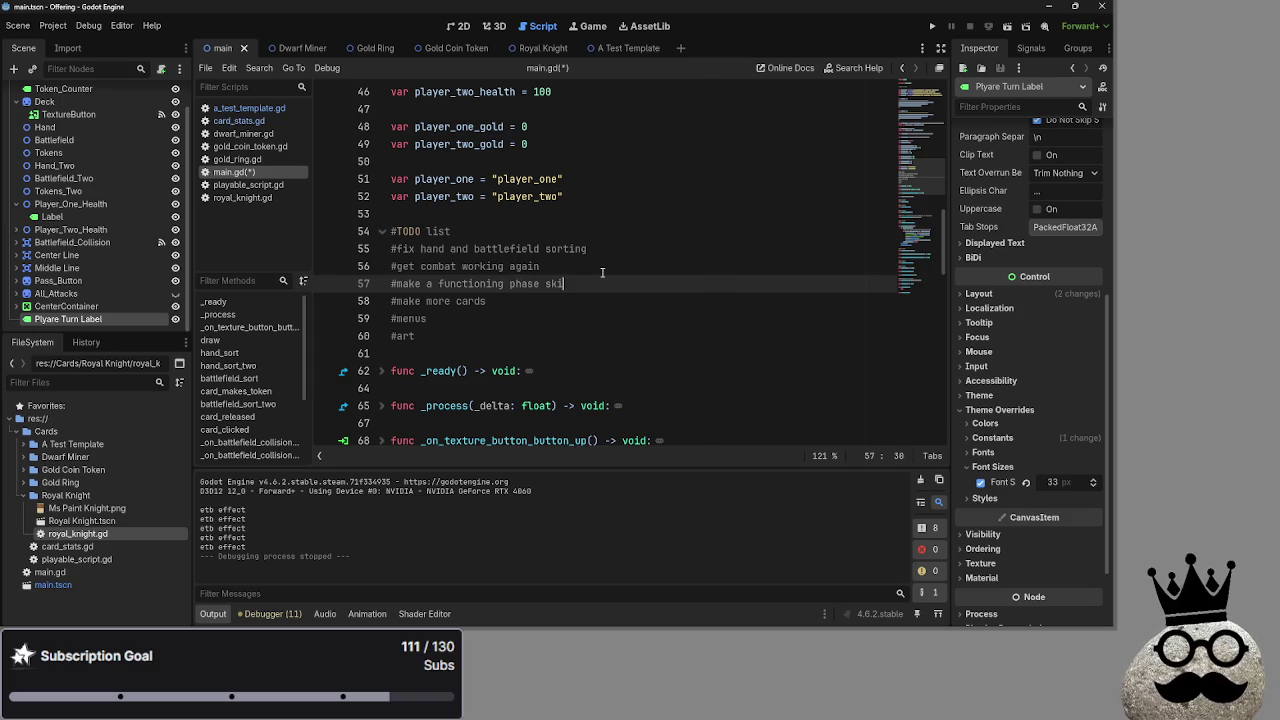
pyautogui.write('p function')
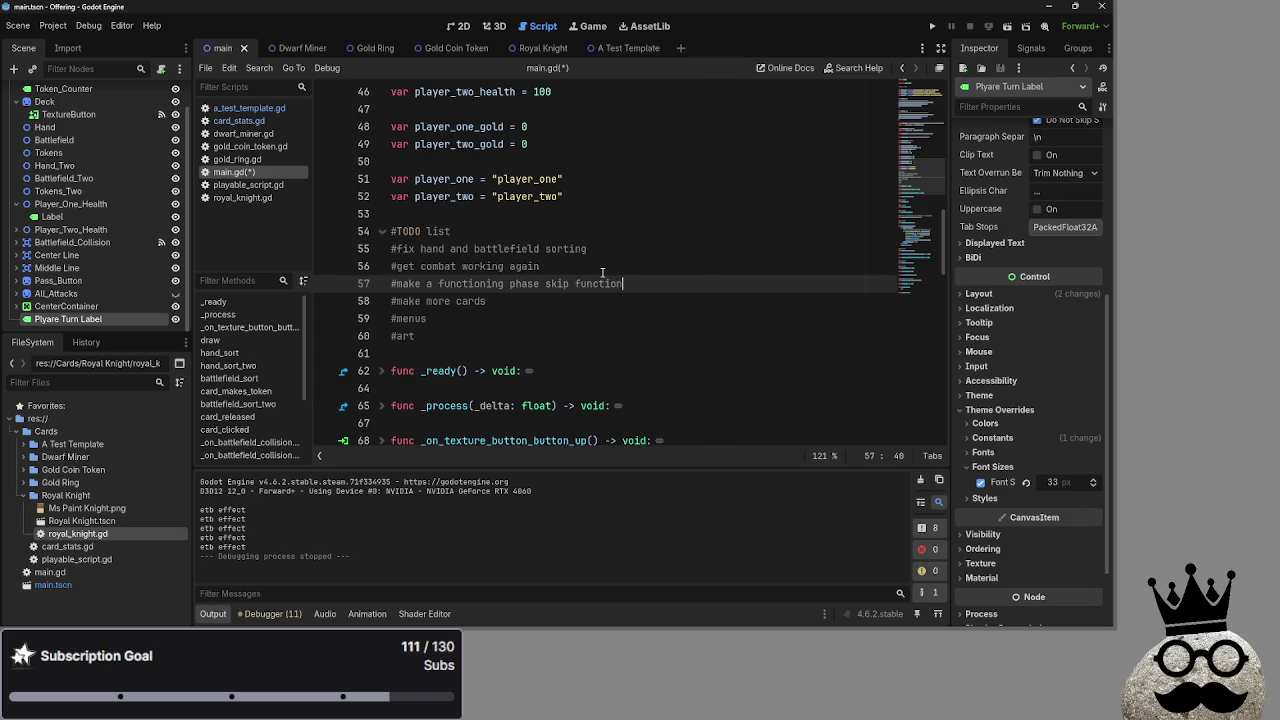
pyautogui.press('Down')
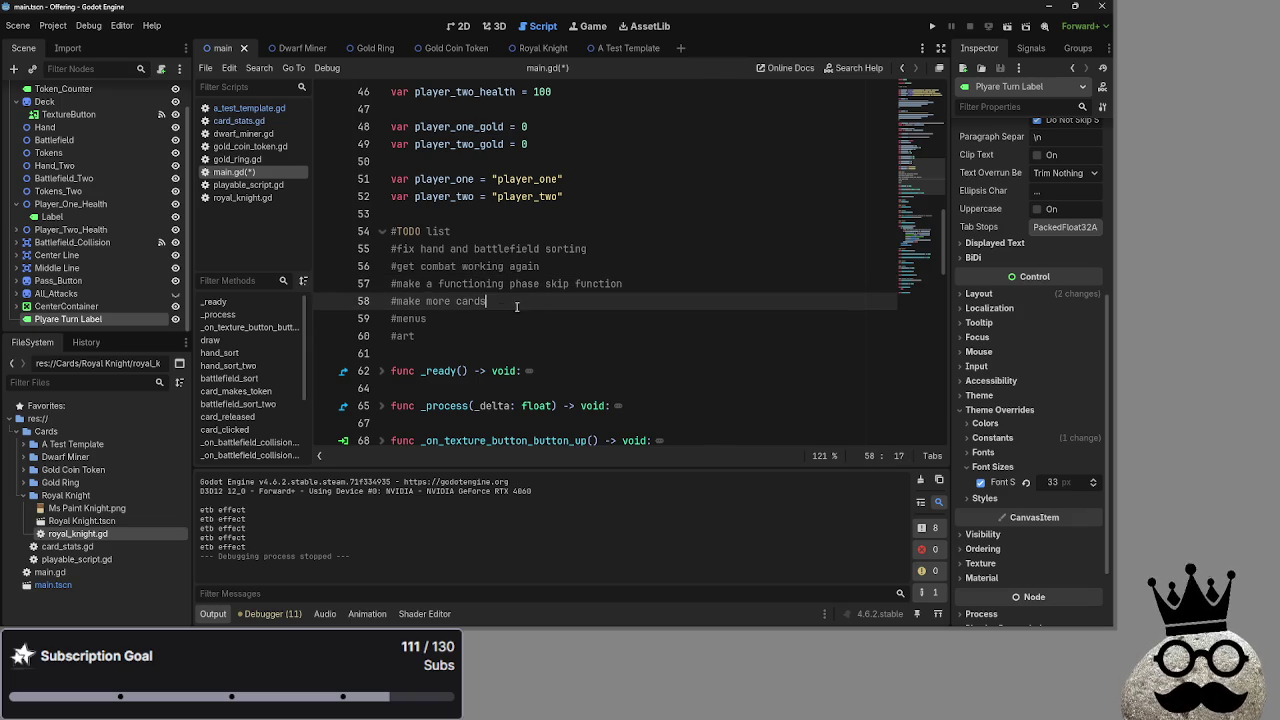
pyautogui.click(687, 283)
pyautogui.press('Return')
pyautogui.write('#')
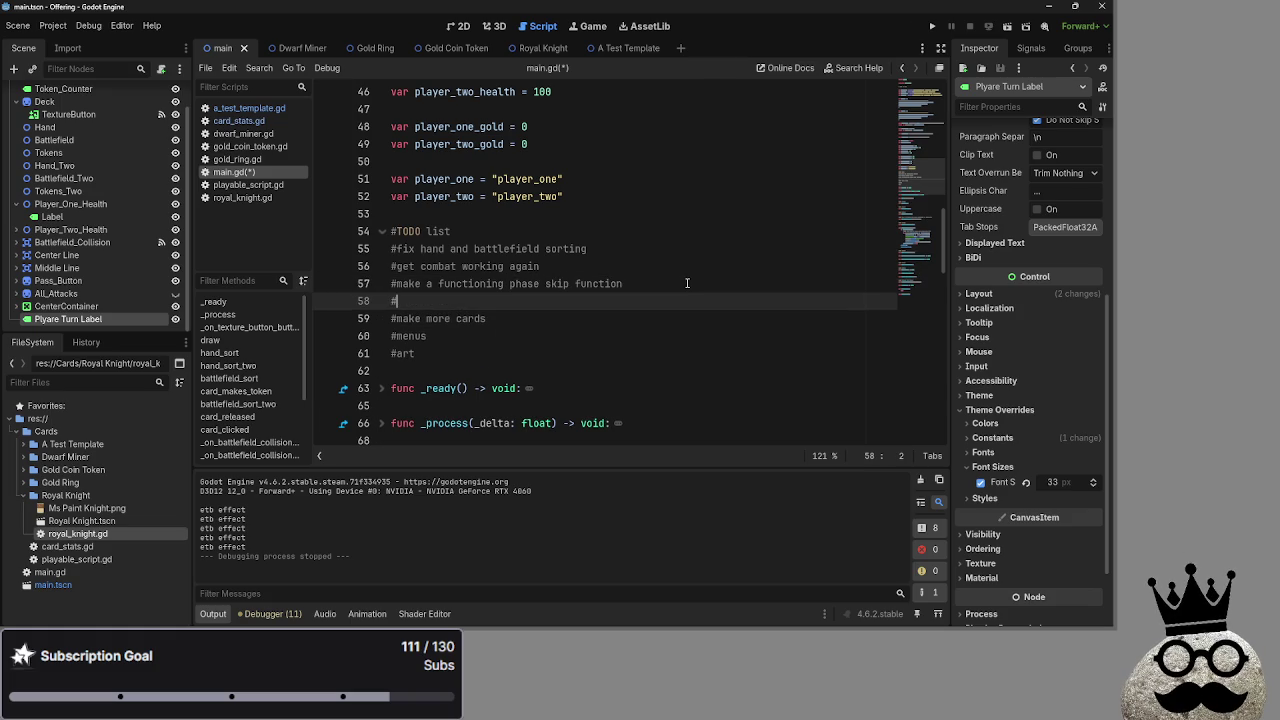
pyautogui.write('MAKE GAMBLING')
pyautogui.write(' !!!!!!!!!!!!!!')
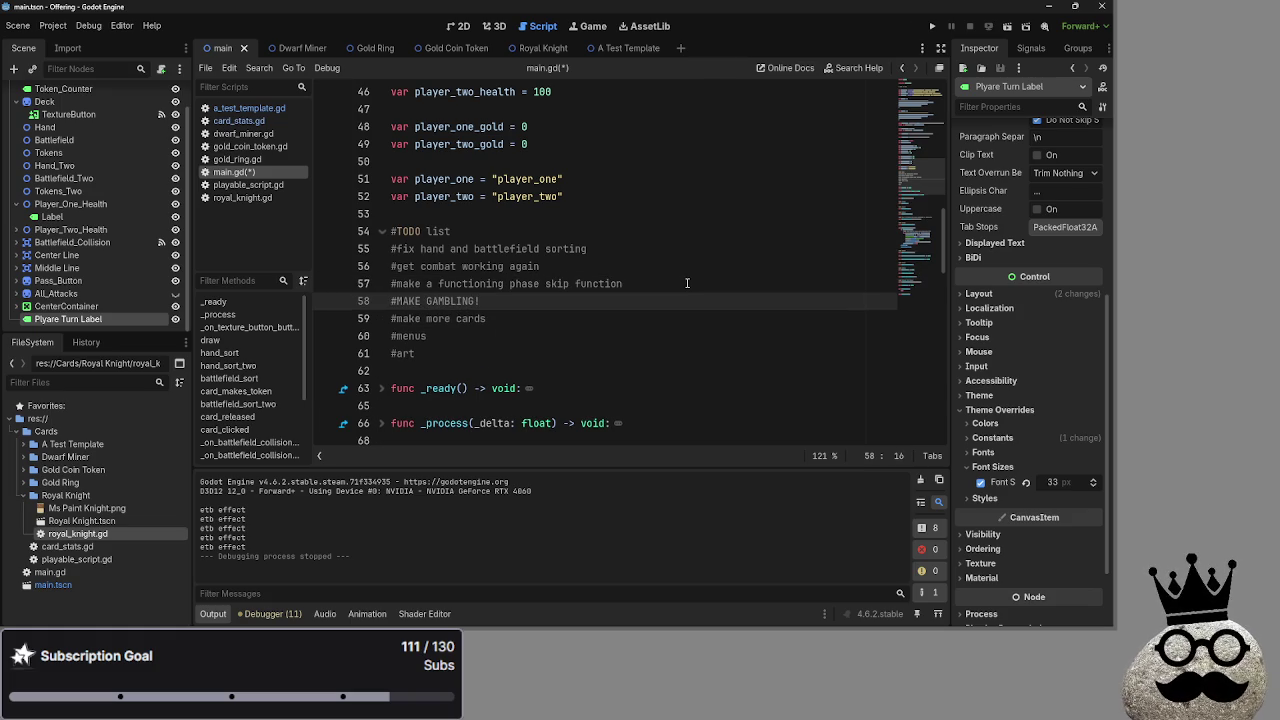
pyautogui.click(687, 283)
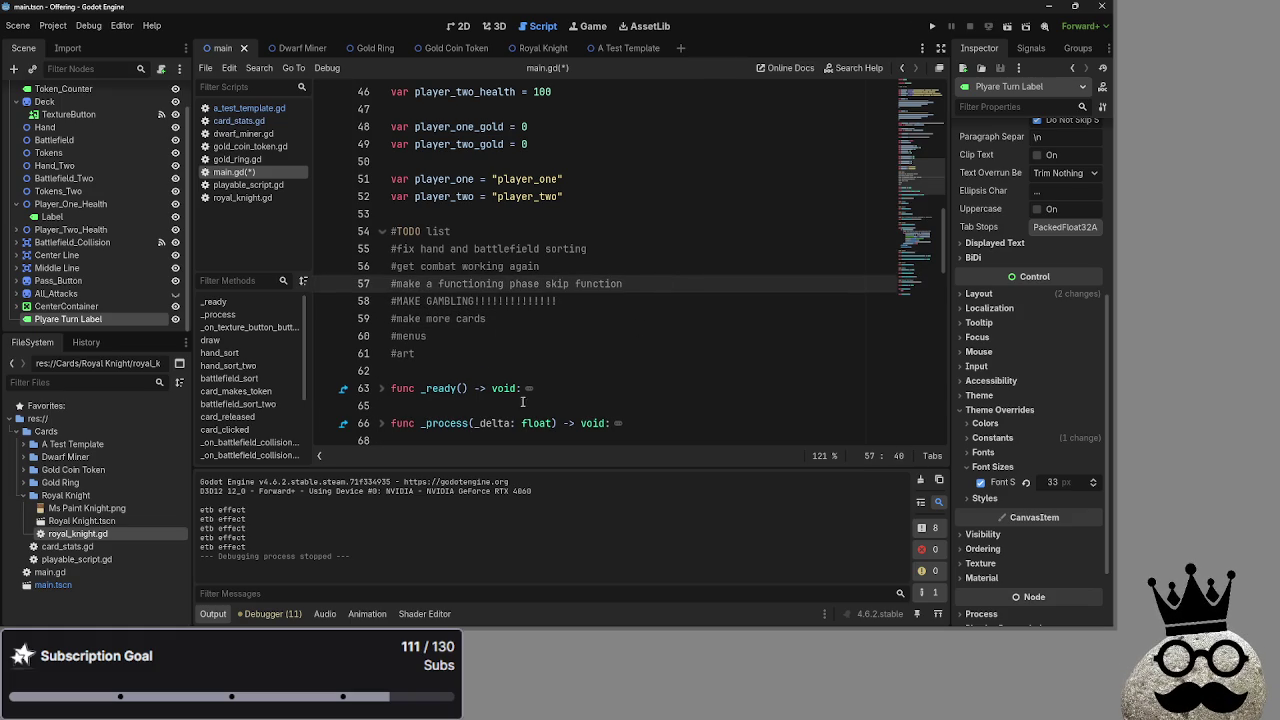
pyautogui.scroll(-6, 513, 404)
pyautogui.scroll(6, 513, 404)
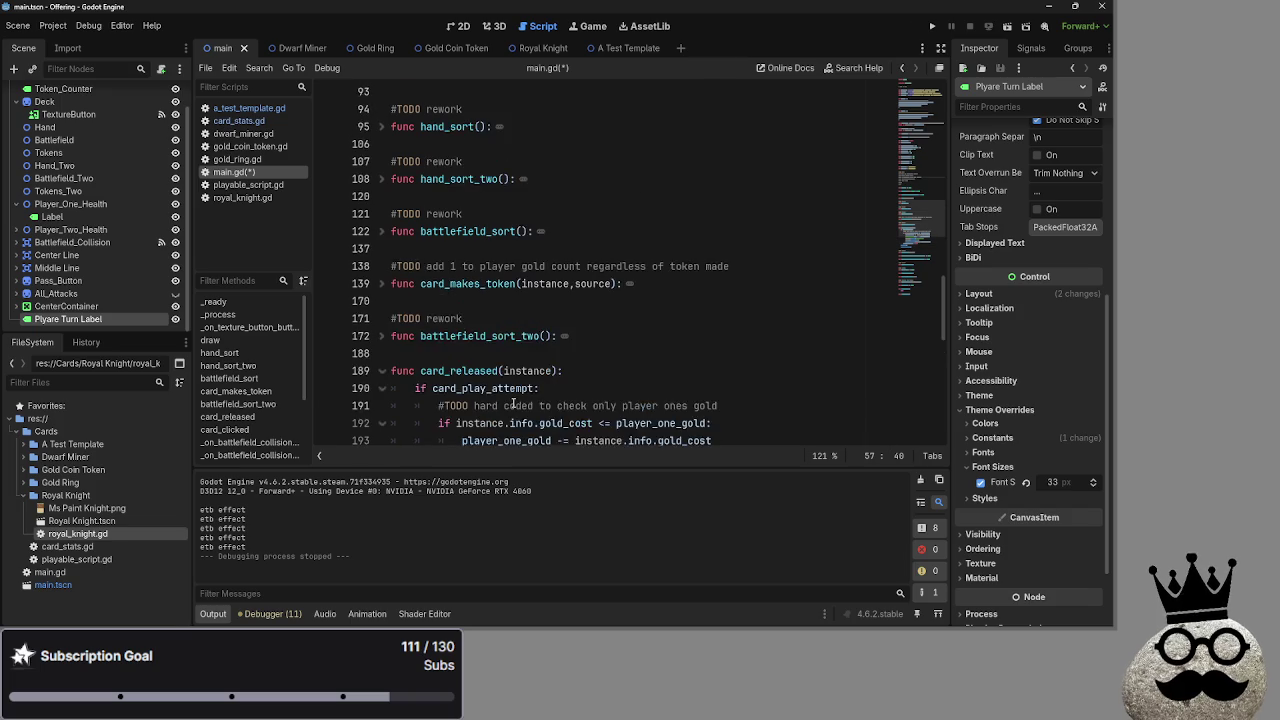
pyautogui.moveTo(420, 353); pyautogui.dragTo(330, 248)
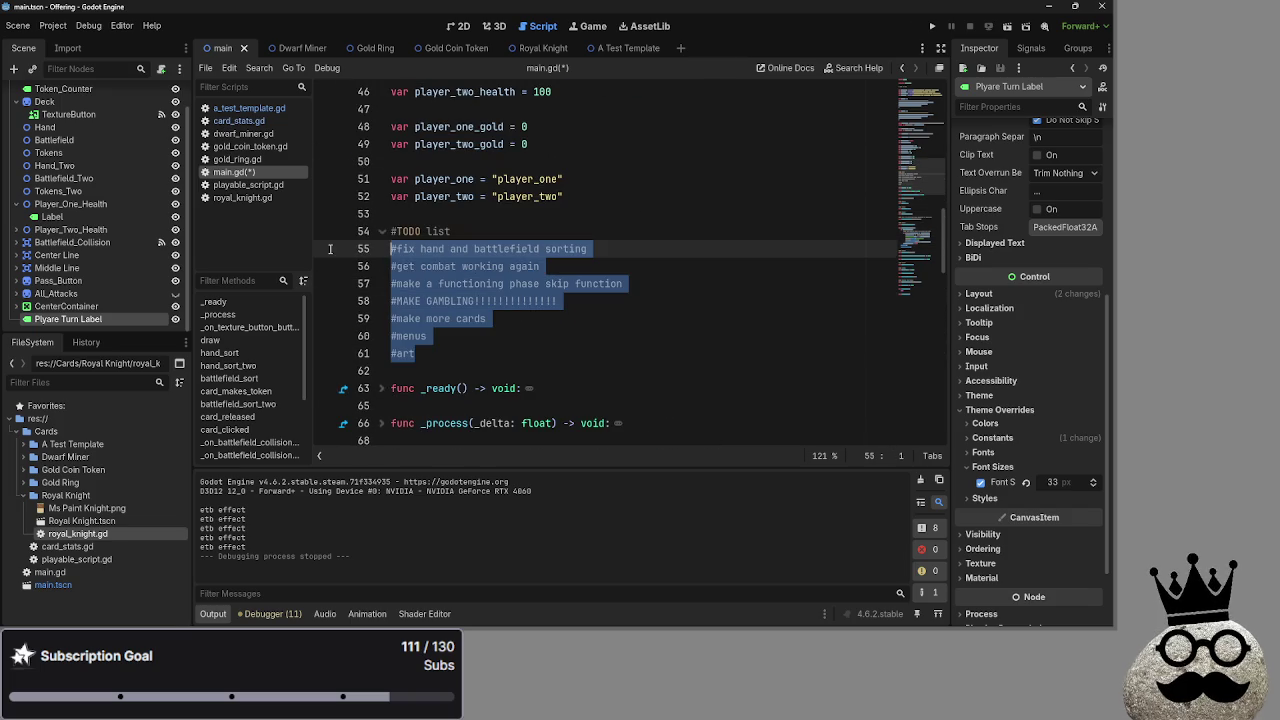
pyautogui.click(405, 353)
pyautogui.moveTo(405, 353); pyautogui.dragTo(356, 244)
pyautogui.click(405, 353)
pyautogui.moveTo(405, 353); pyautogui.dragTo(375, 253)
pyautogui.click(481, 346)
pyautogui.moveTo(459, 358)
pyautogui.mouseDown()
pyautogui.moveTo(560, 284)
pyautogui.moveTo(354, 258)
pyautogui.mouseUp()
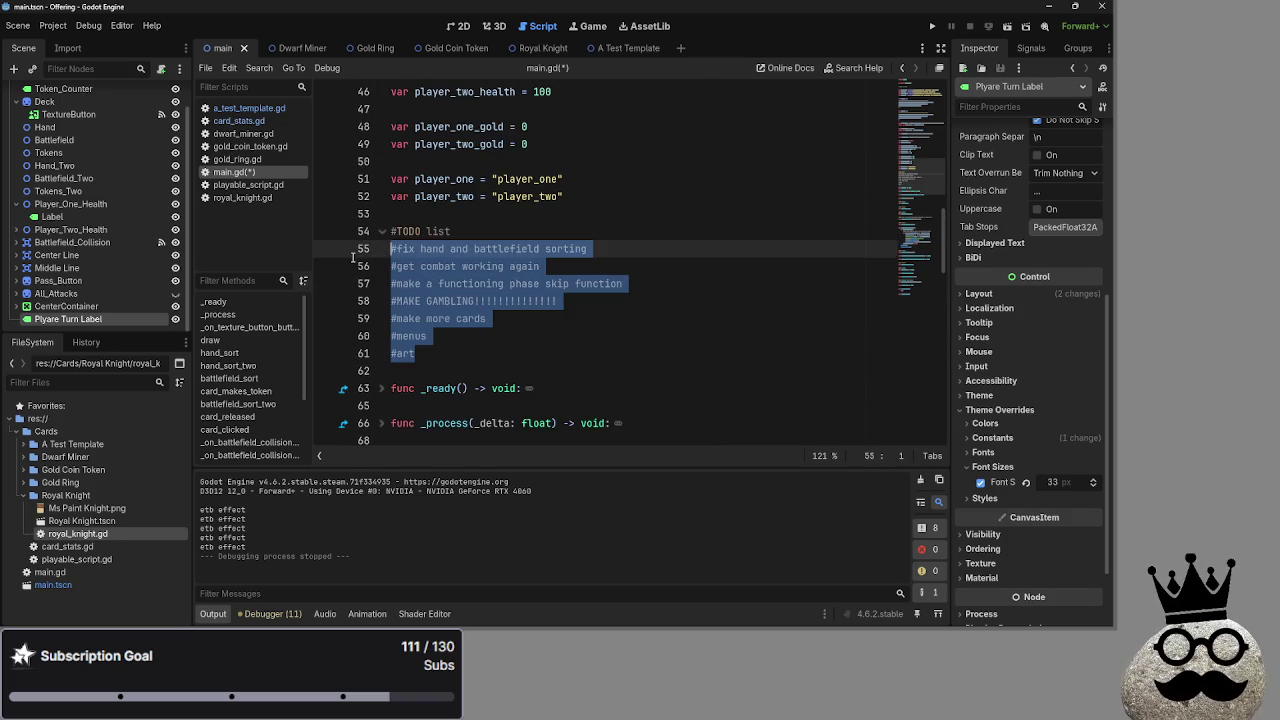
pyautogui.click(536, 377)
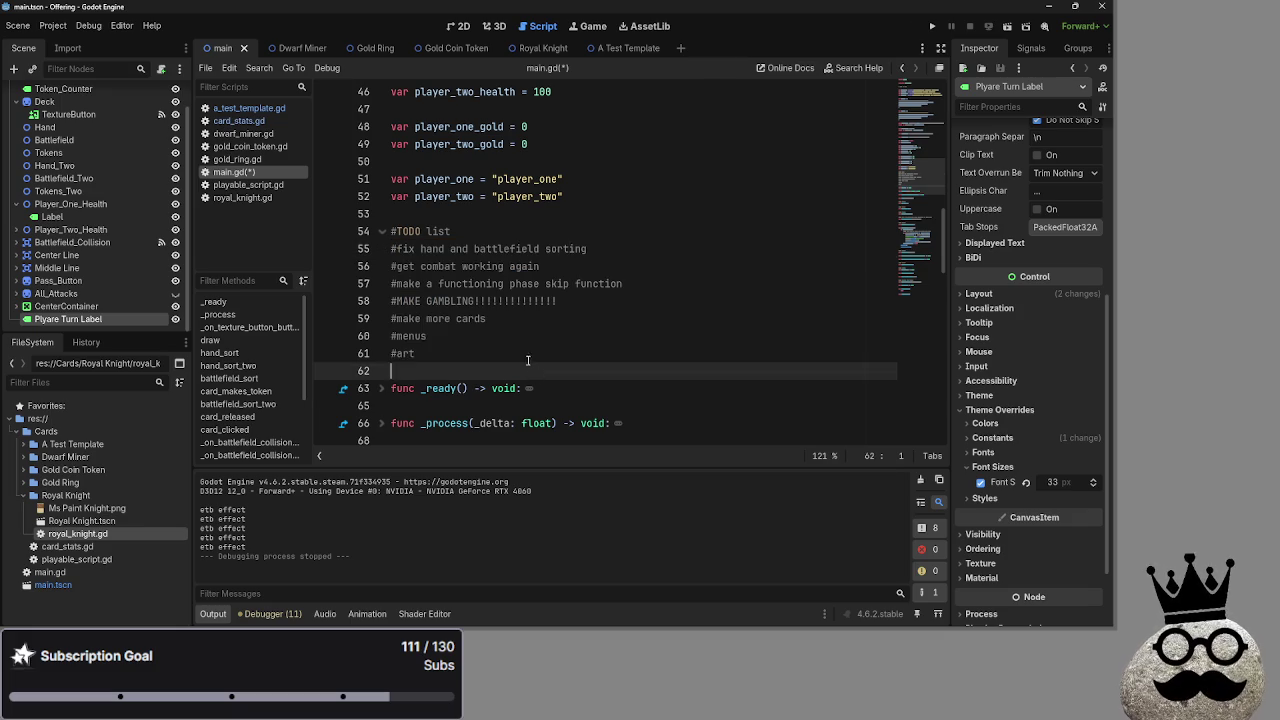
pyautogui.moveTo(430, 355); pyautogui.dragTo(349, 251)
pyautogui.moveTo(495, 354); pyautogui.dragTo(350, 250)
pyautogui.moveTo(440, 372); pyautogui.dragTo(346, 254)
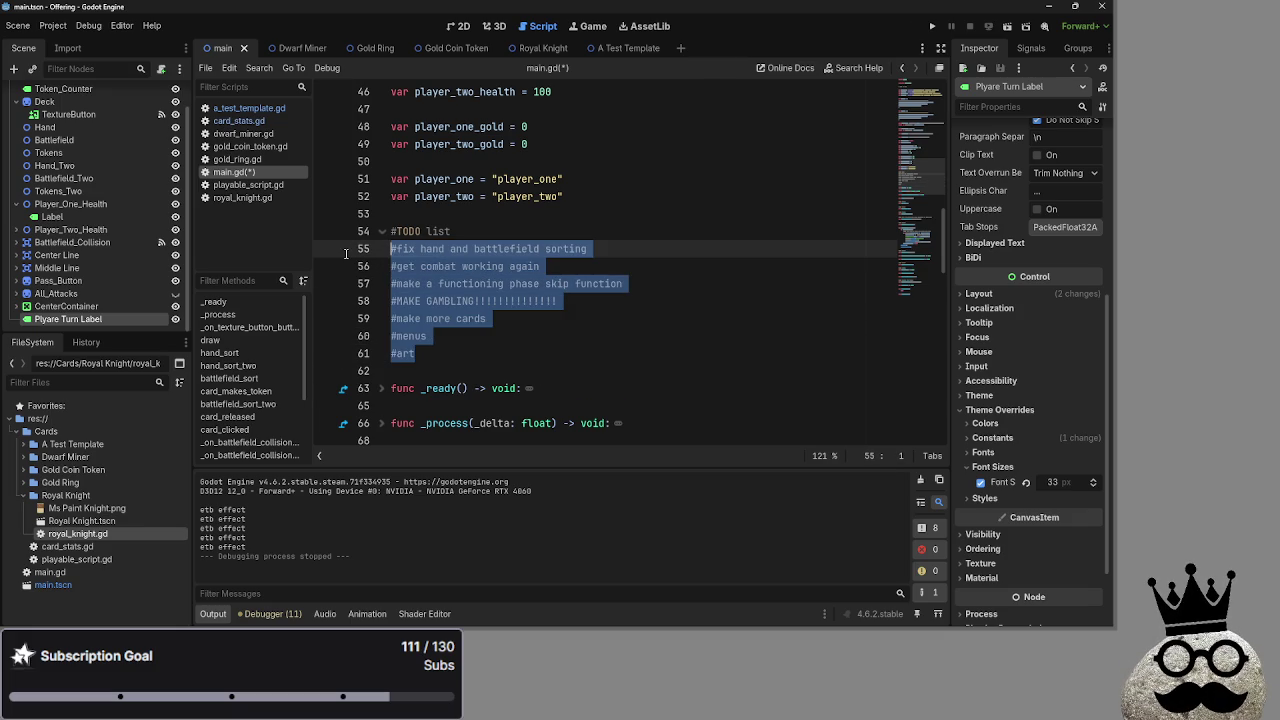
pyautogui.moveTo(489, 354)
pyautogui.mouseDown()
pyautogui.moveTo(406, 354)
pyautogui.moveTo(356, 257)
pyautogui.mouseUp()
pyautogui.click(485, 336)
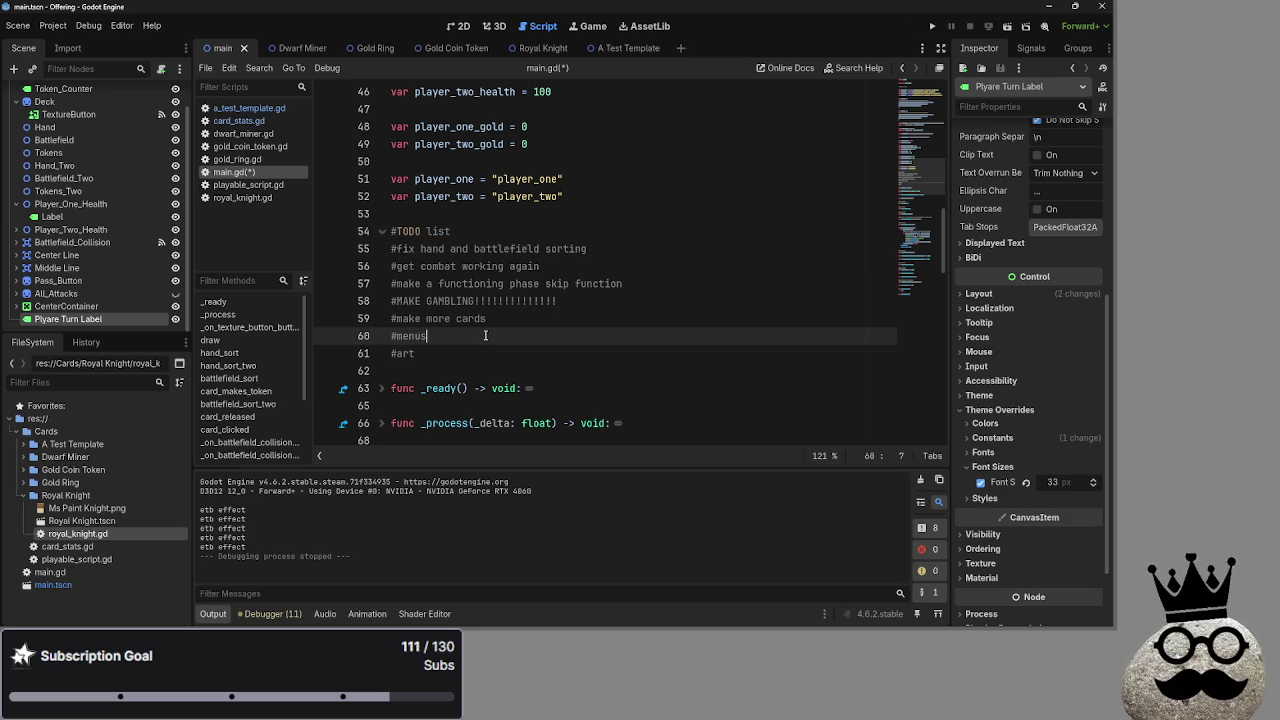
pyautogui.click(470, 357)
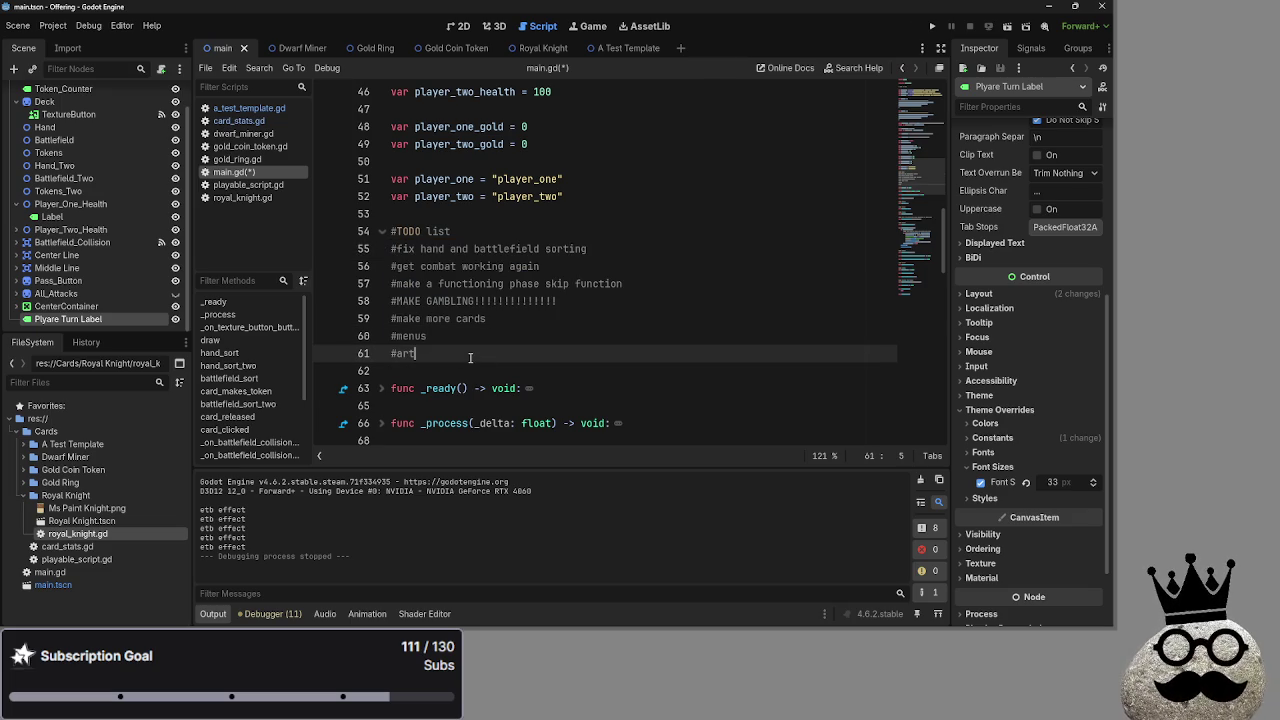
pyautogui.press('super')
pyautogui.press('super')
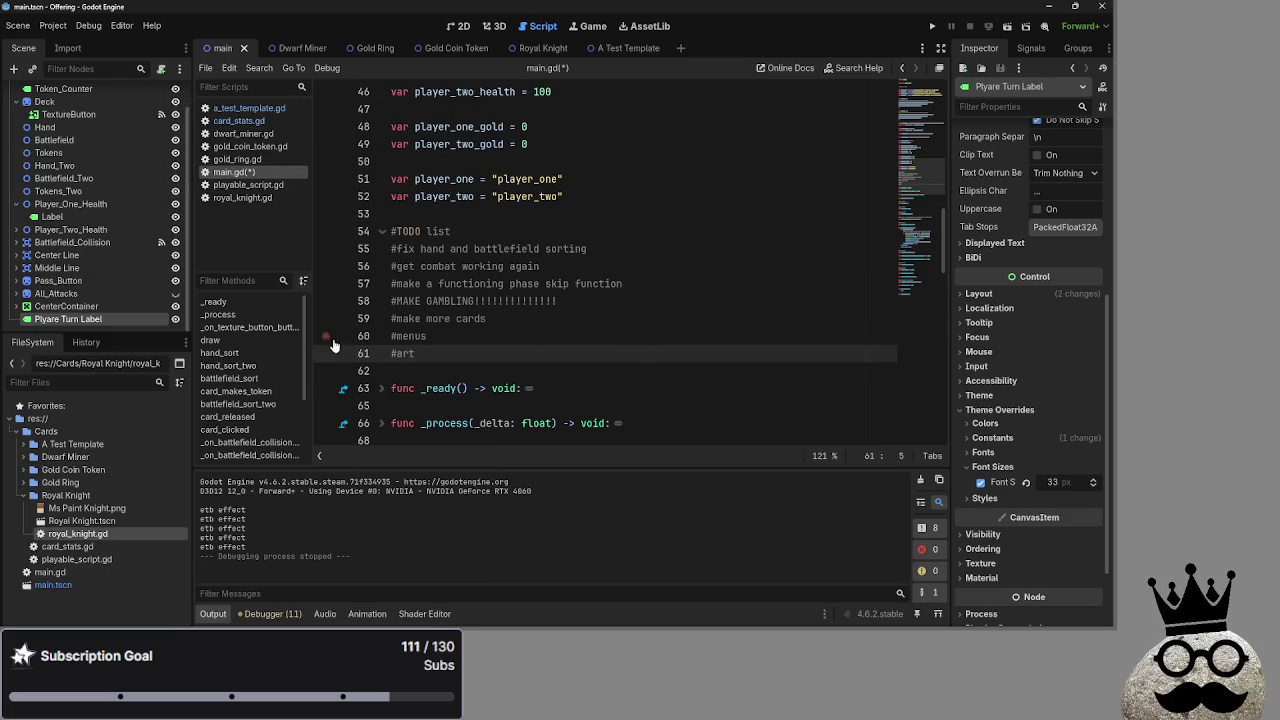
pyautogui.press('super')
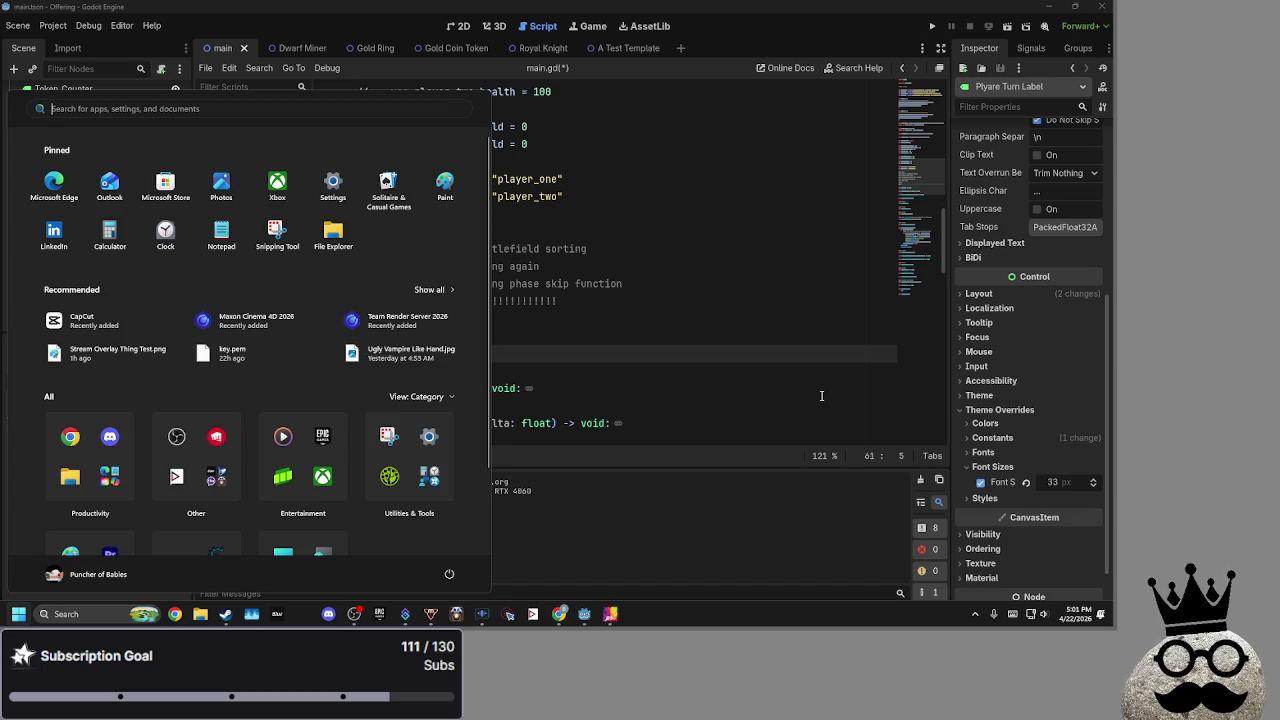
pyautogui.press('super')
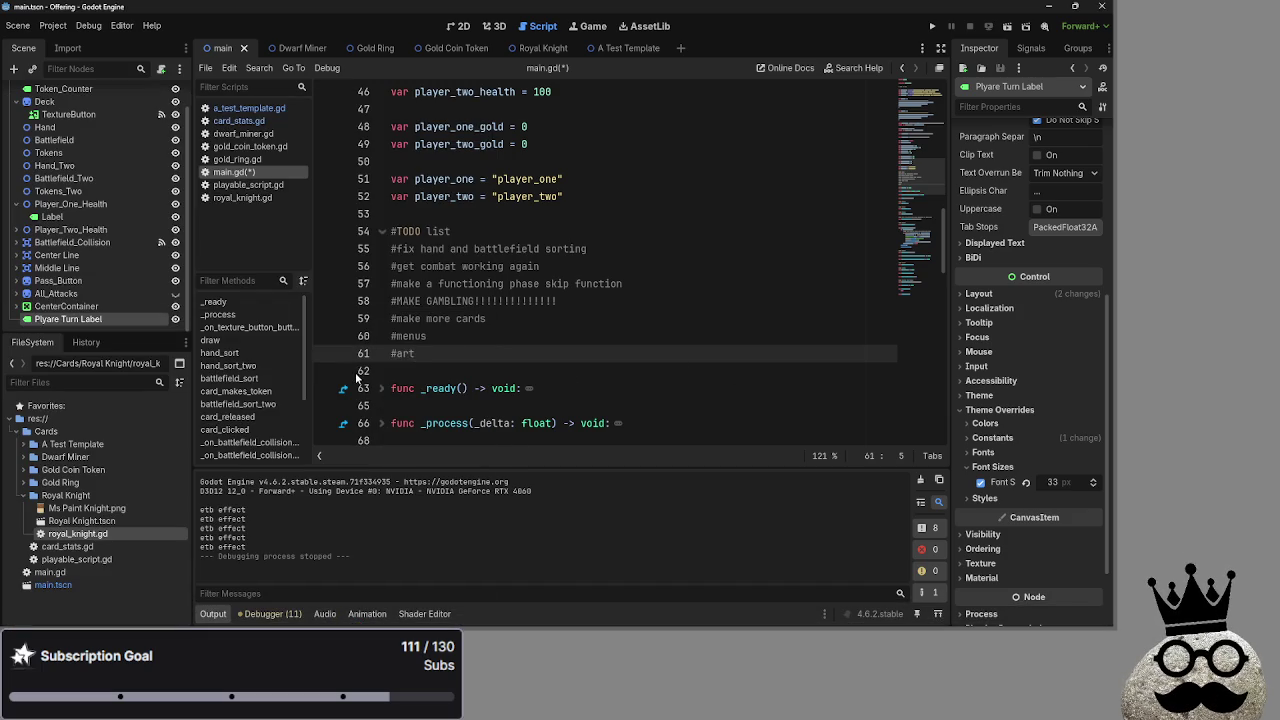
pyautogui.click(539, 318)
pyautogui.click(526, 336)
pyautogui.click(526, 318)
pyautogui.click(524, 352)
pyautogui.click(550, 329)
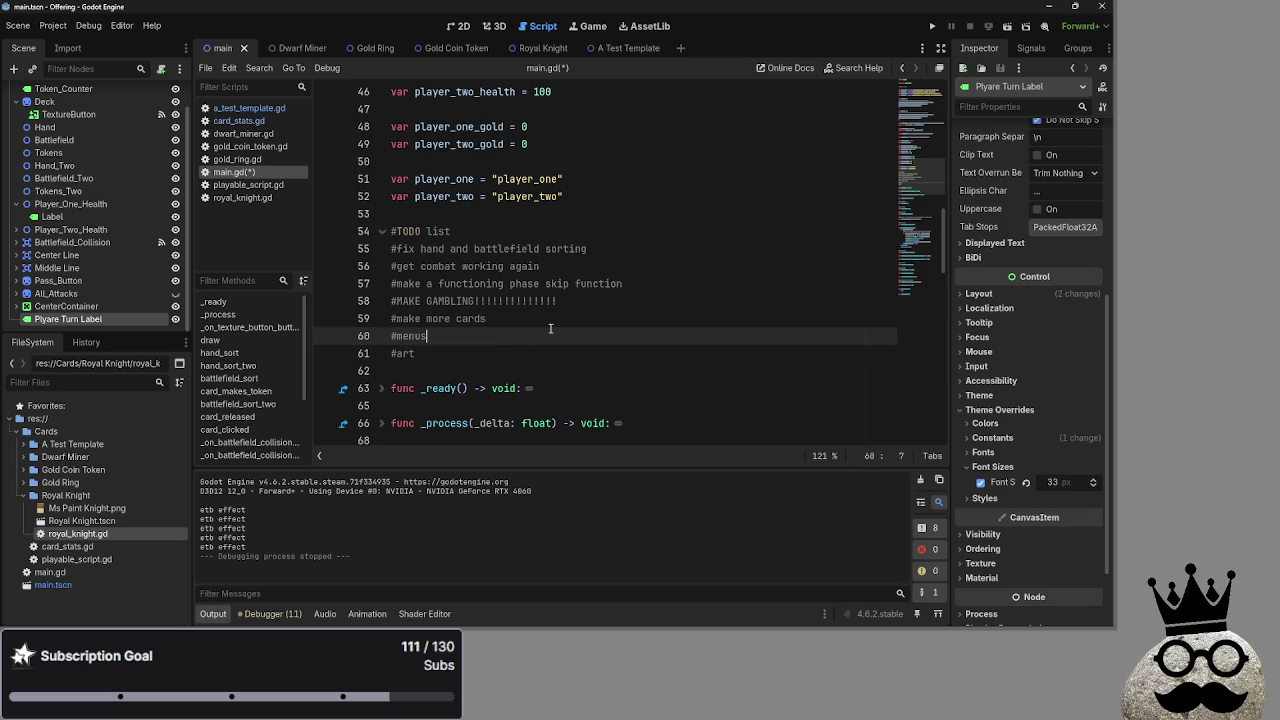
# Review the TODO list and select the hand and battlefield sorting line
pyautogui.scroll(-20, 550, 329)
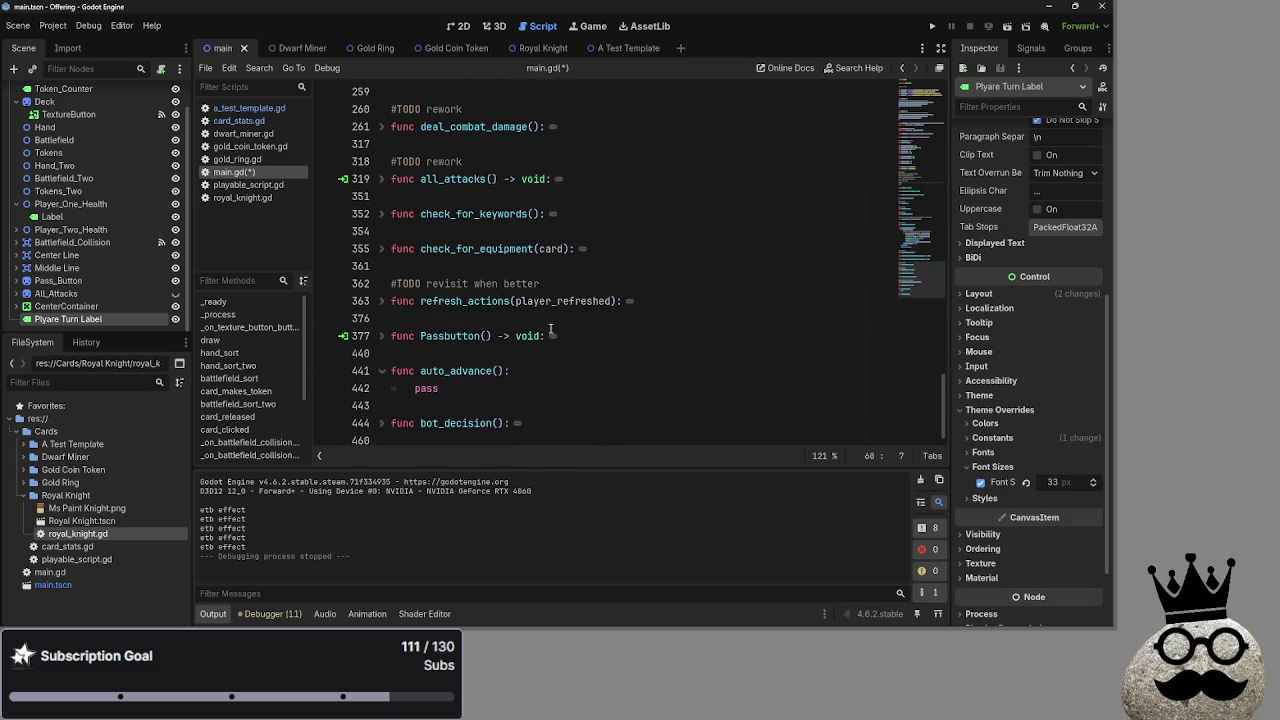
pyautogui.scroll(20, 550, 329)
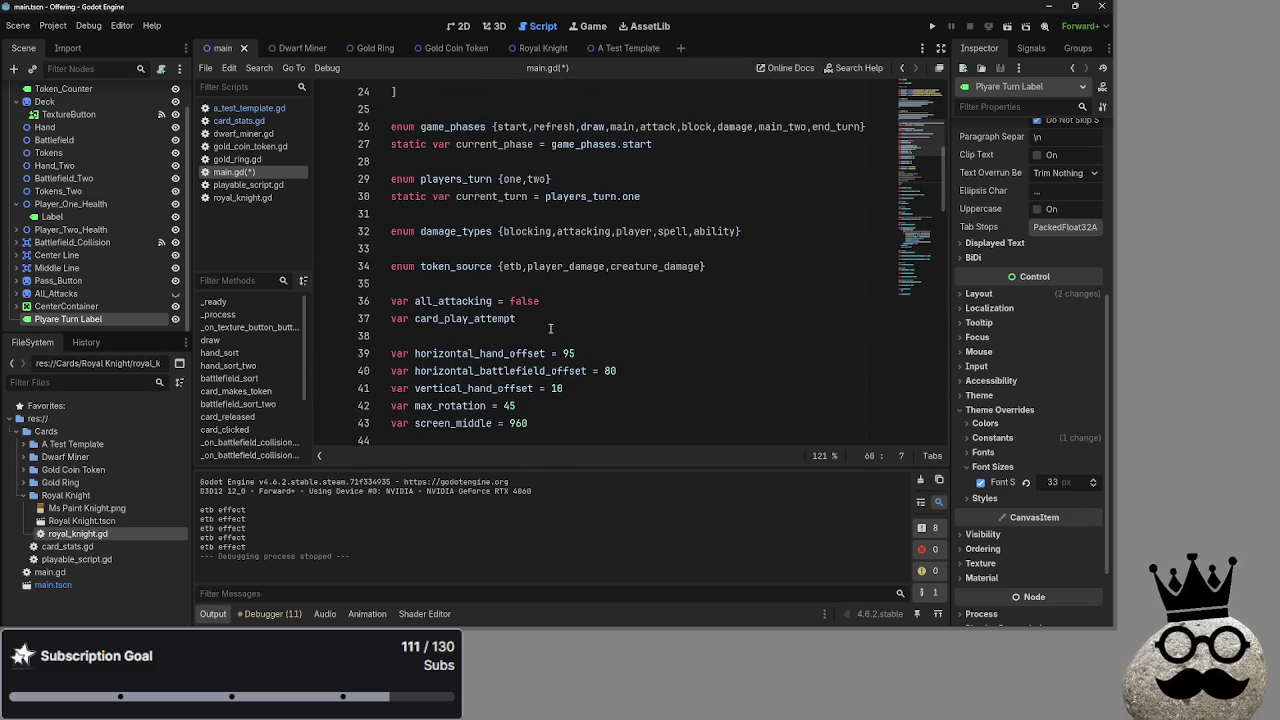
pyautogui.scroll(-6, 553, 326)
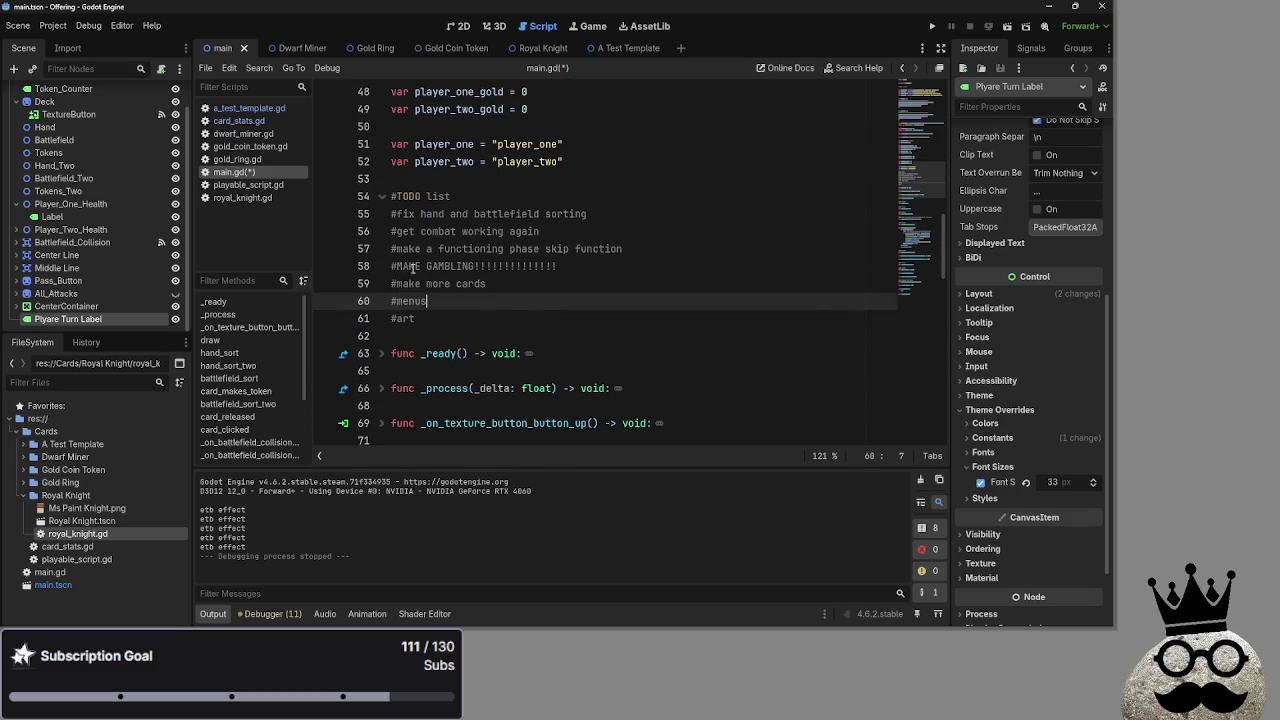
pyautogui.click(620, 212)
pyautogui.tripleClick(616, 214)
pyautogui.click(620, 216)
# Unfold and refold battlefield_sort and battlefield_sort_two to review their bodies
pyautogui.scroll(-7, 561, 317)
pyautogui.click(373, 247)
pyautogui.click(381, 248)
pyautogui.click(381, 248)
pyautogui.click(580, 264)
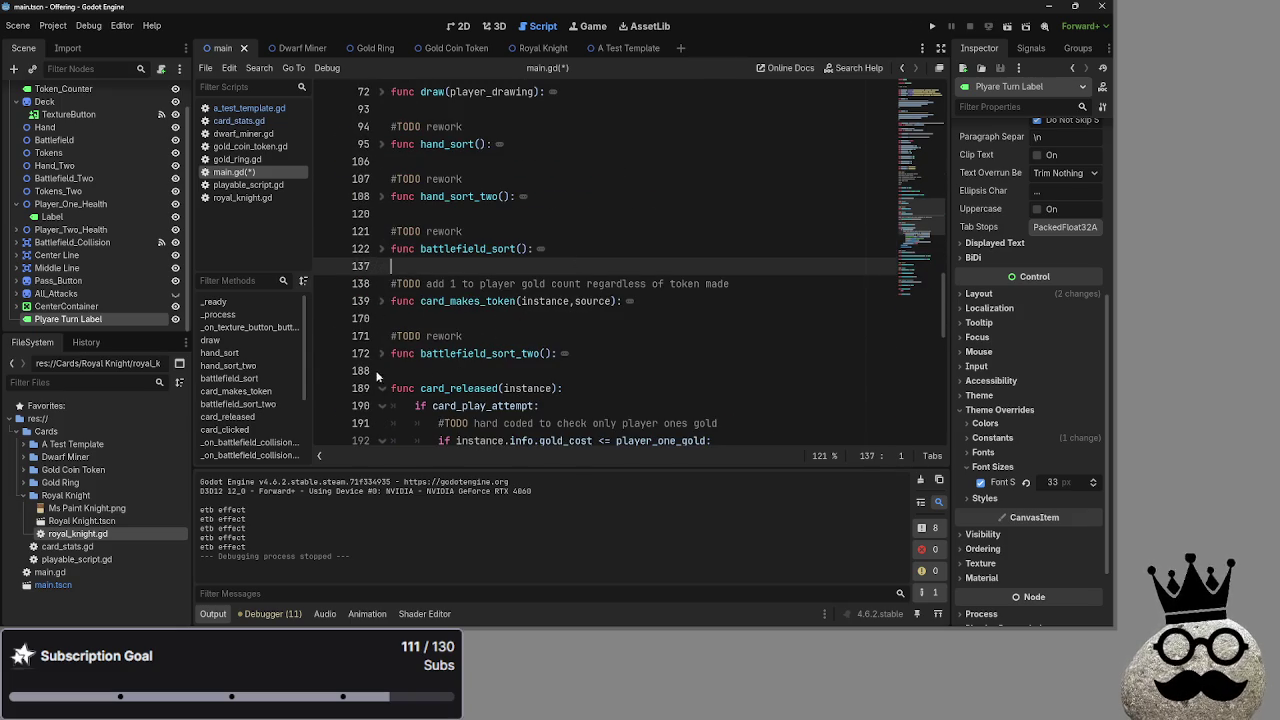
pyautogui.click(382, 353)
pyautogui.click(382, 353)
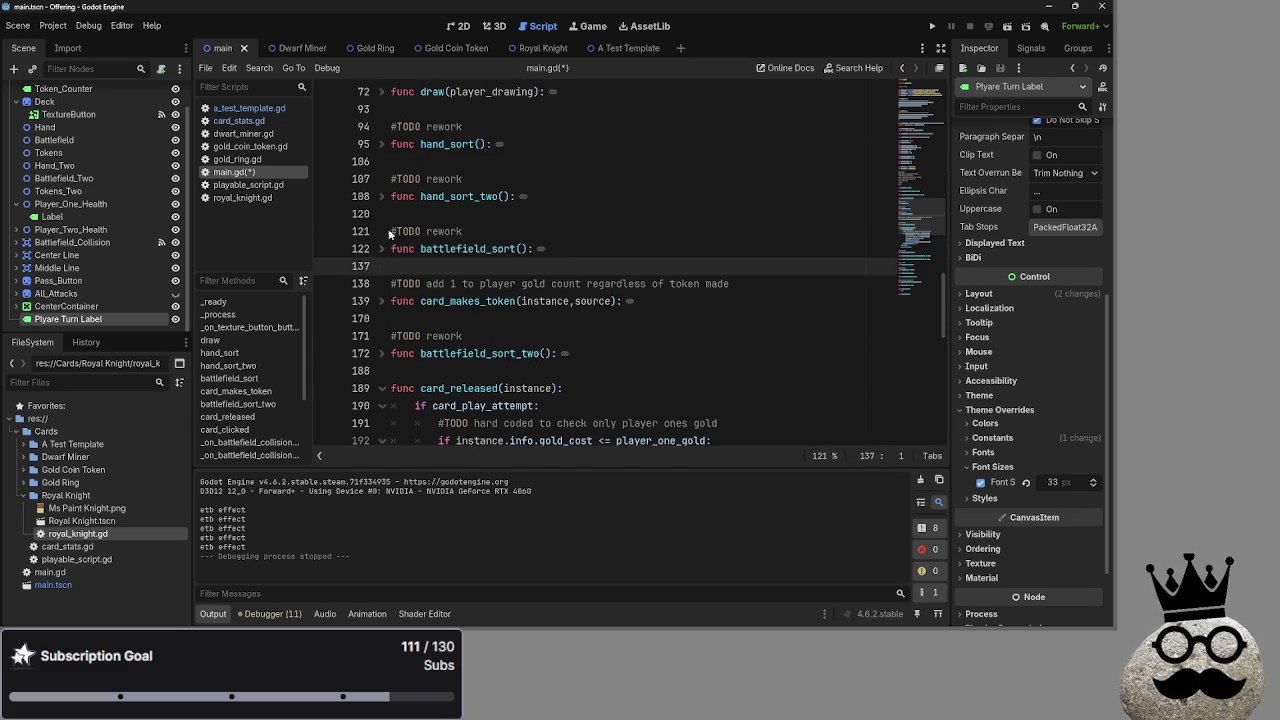
pyautogui.click(373, 248)
pyautogui.click(381, 248)
pyautogui.scroll(-1, 404, 262)
pyautogui.scroll(-2, 404, 262)
pyautogui.scroll(1, 404, 262)
pyautogui.click(687, 390)
pyautogui.moveTo(687, 390)
pyautogui.mouseDown()
pyautogui.moveTo(500, 170)
pyautogui.moveTo(381, 160)
pyautogui.mouseUp()
pyautogui.click(382, 144)
# Scroll back up through main.gd and start a test run of the card game
pyautogui.scroll(1, 654, 233)
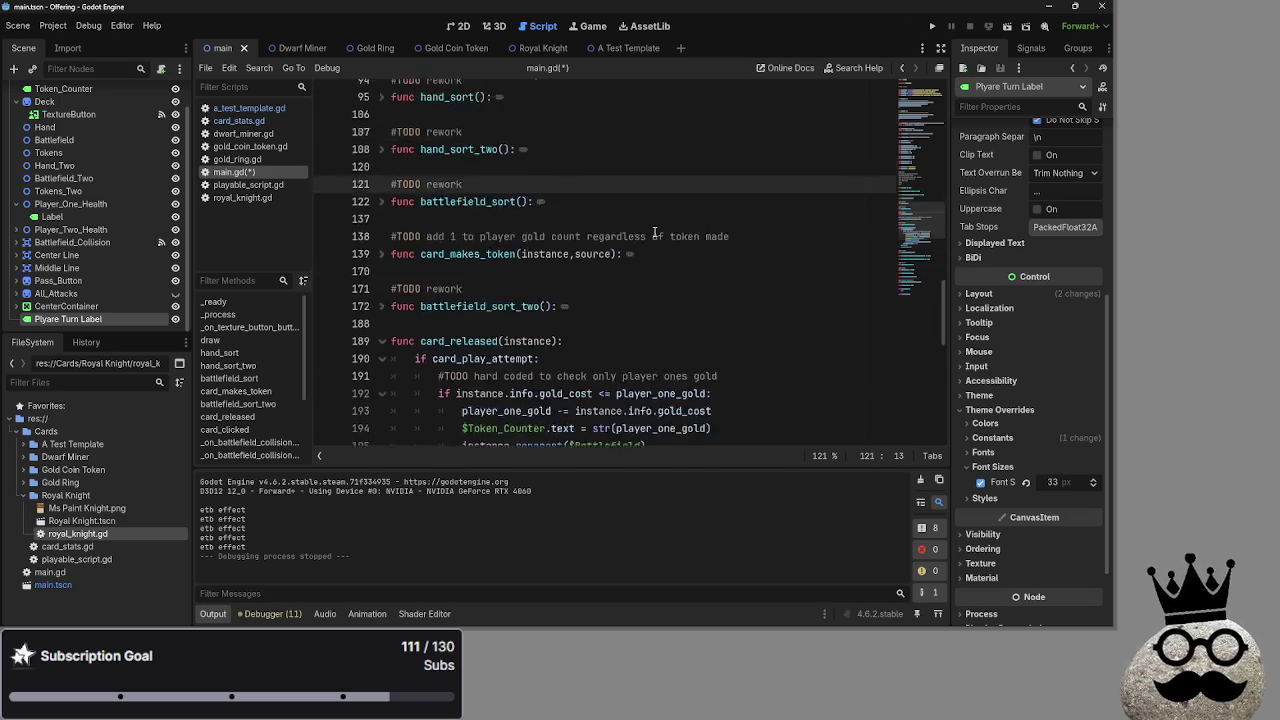
pyautogui.scroll(10, 654, 233)
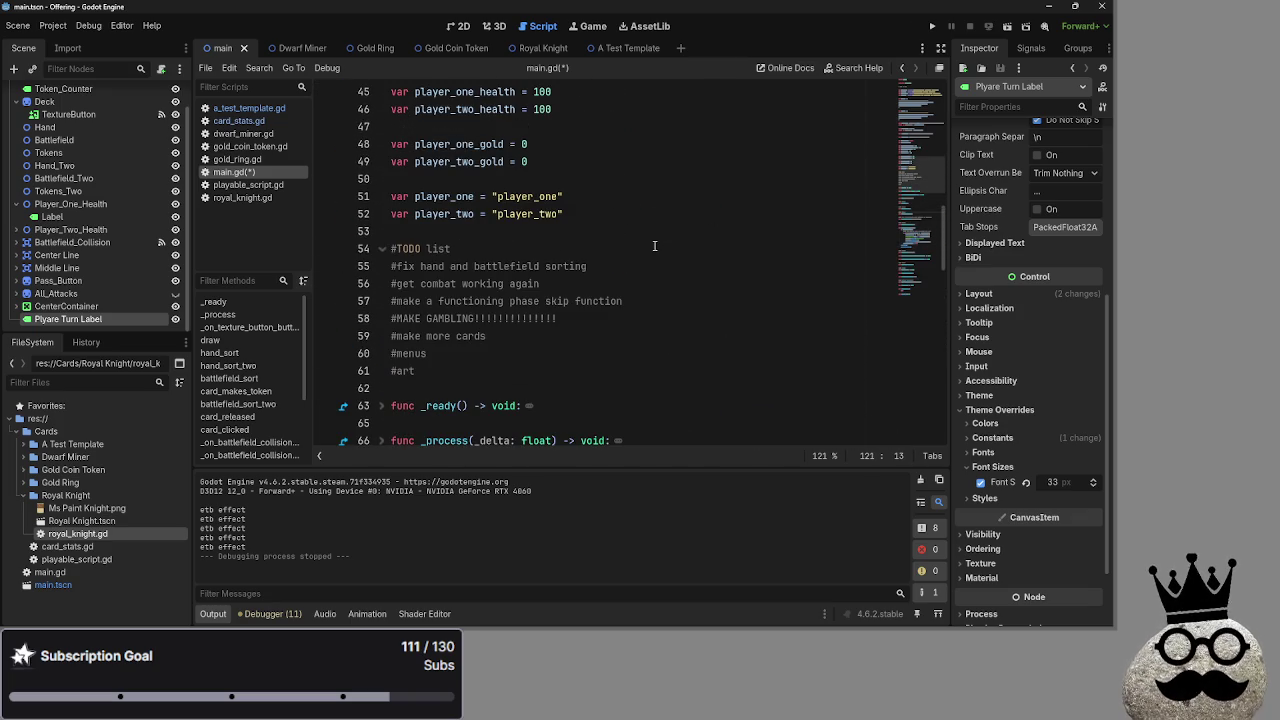
pyautogui.scroll(-8, 654, 246)
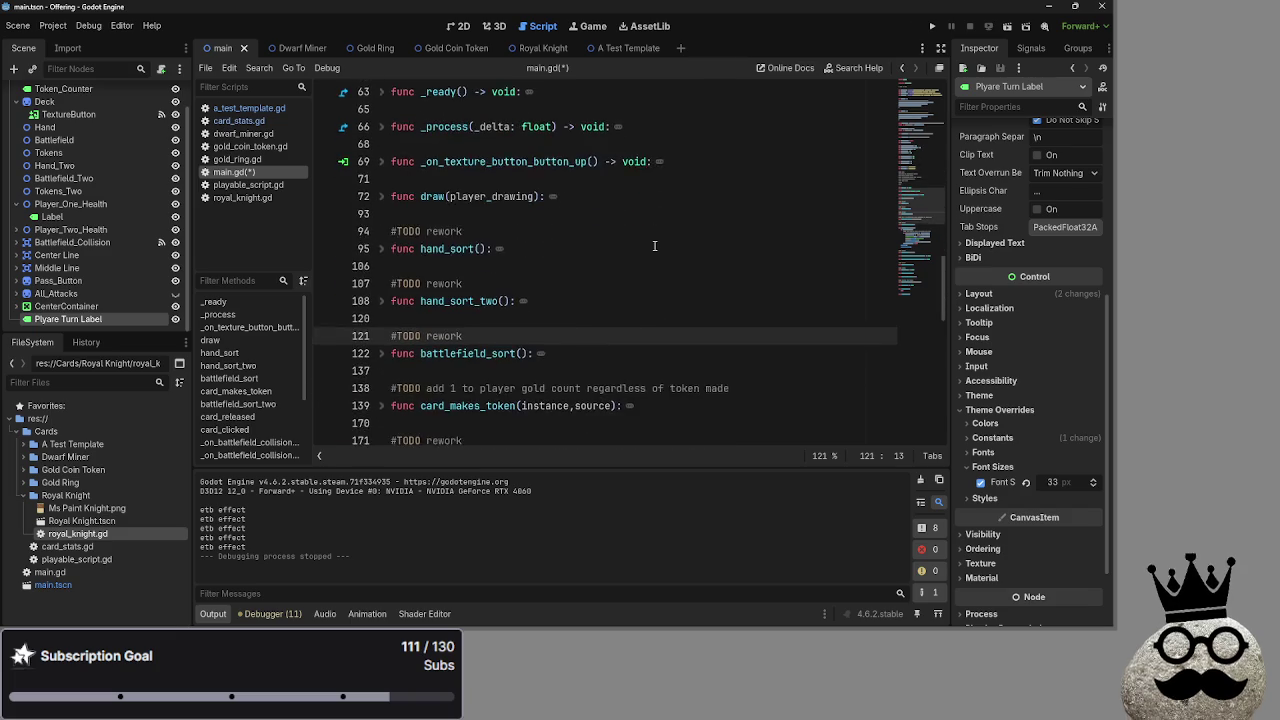
pyautogui.click(570, 250)
pyautogui.hotkey('shift', 'Home')
pyautogui.click(627, 236)
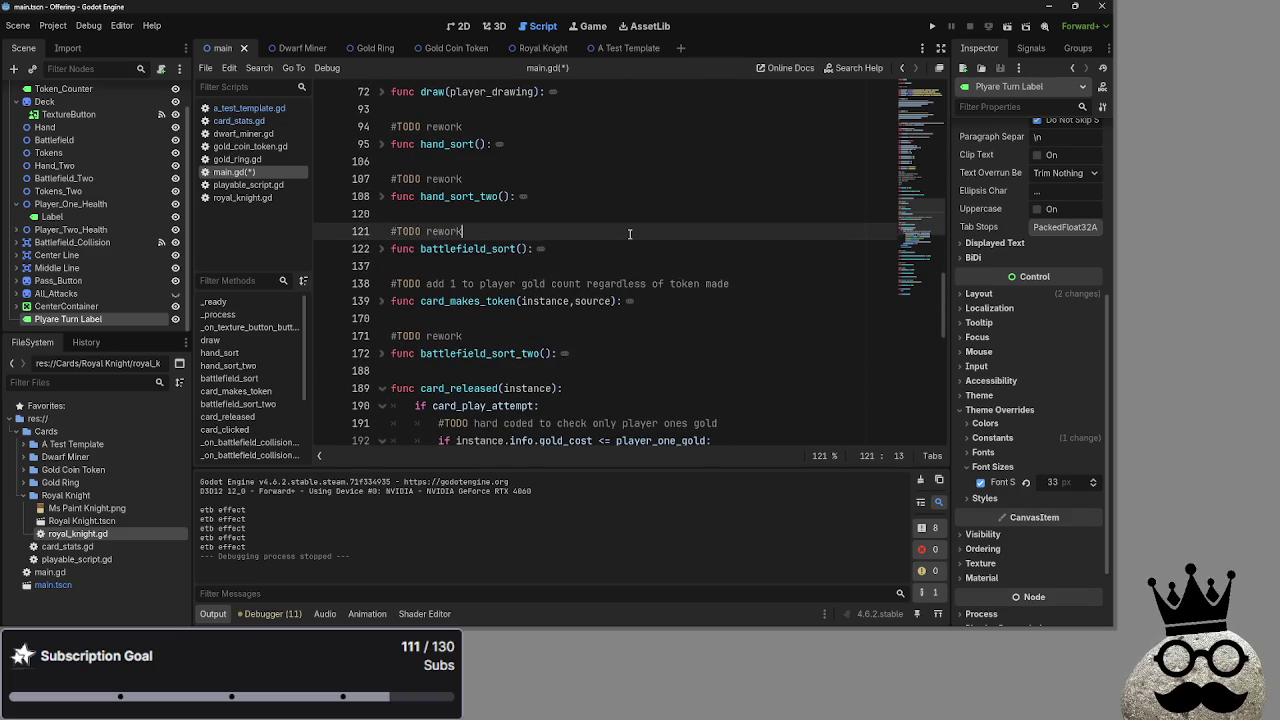
pyautogui.scroll(2, 622, 256)
pyautogui.click(588, 263)
pyautogui.scroll(1, 588, 263)
pyautogui.click(582, 266)
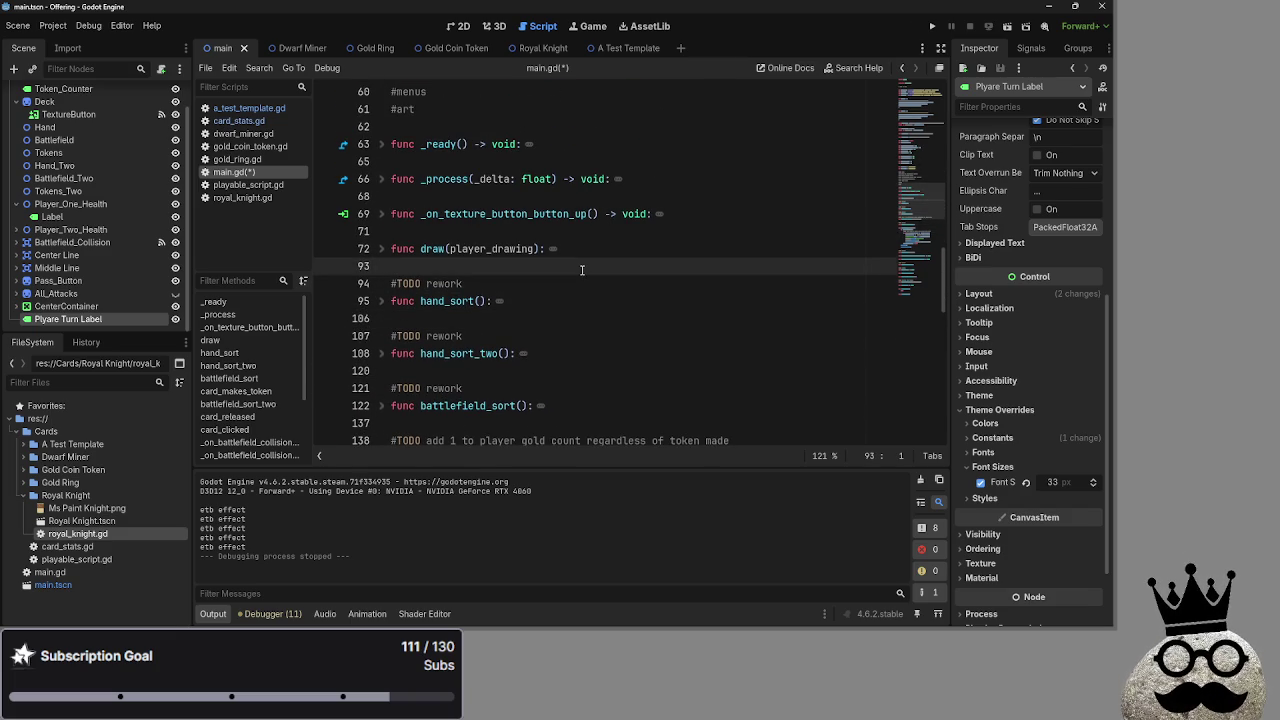
pyautogui.scroll(1, 583, 291)
pyautogui.click(932, 26)
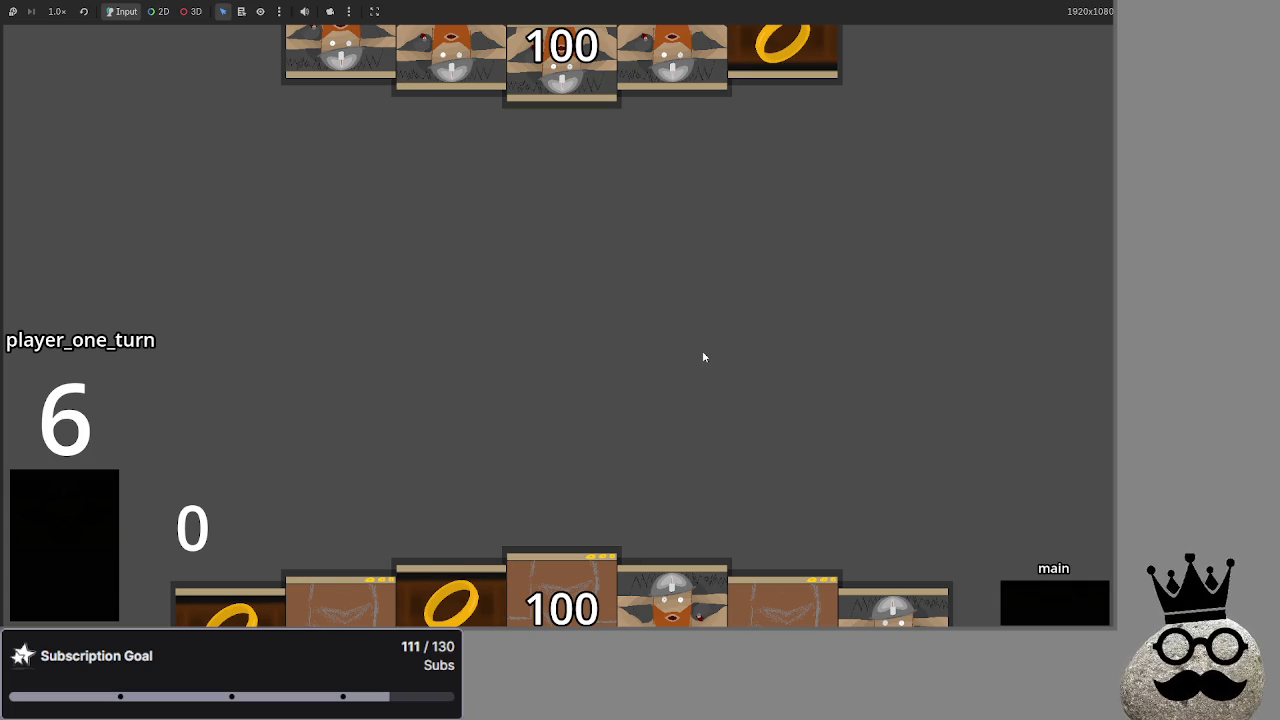
# Stop the running card game with F8
pyautogui.press('F8')
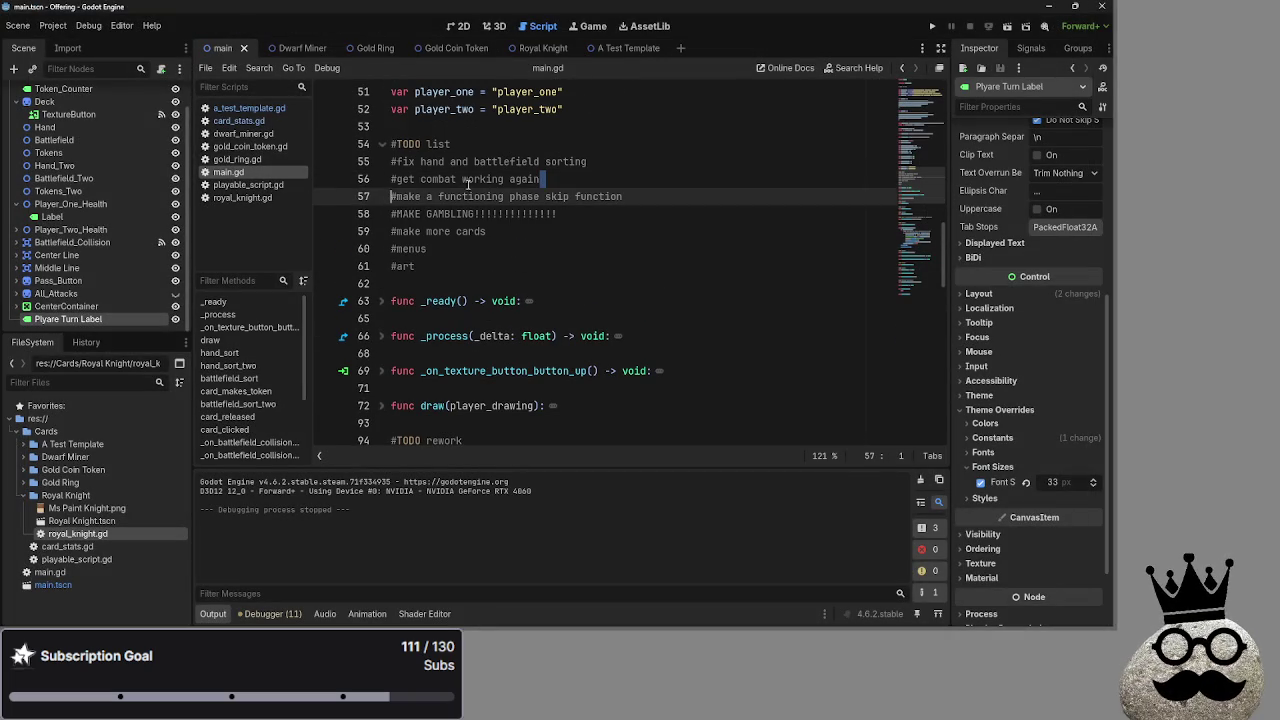
# Unfold and read through the deal_combat_damage function body in main.gd
pyautogui.click(620, 179)
pyautogui.scroll(-12, 628, 352)
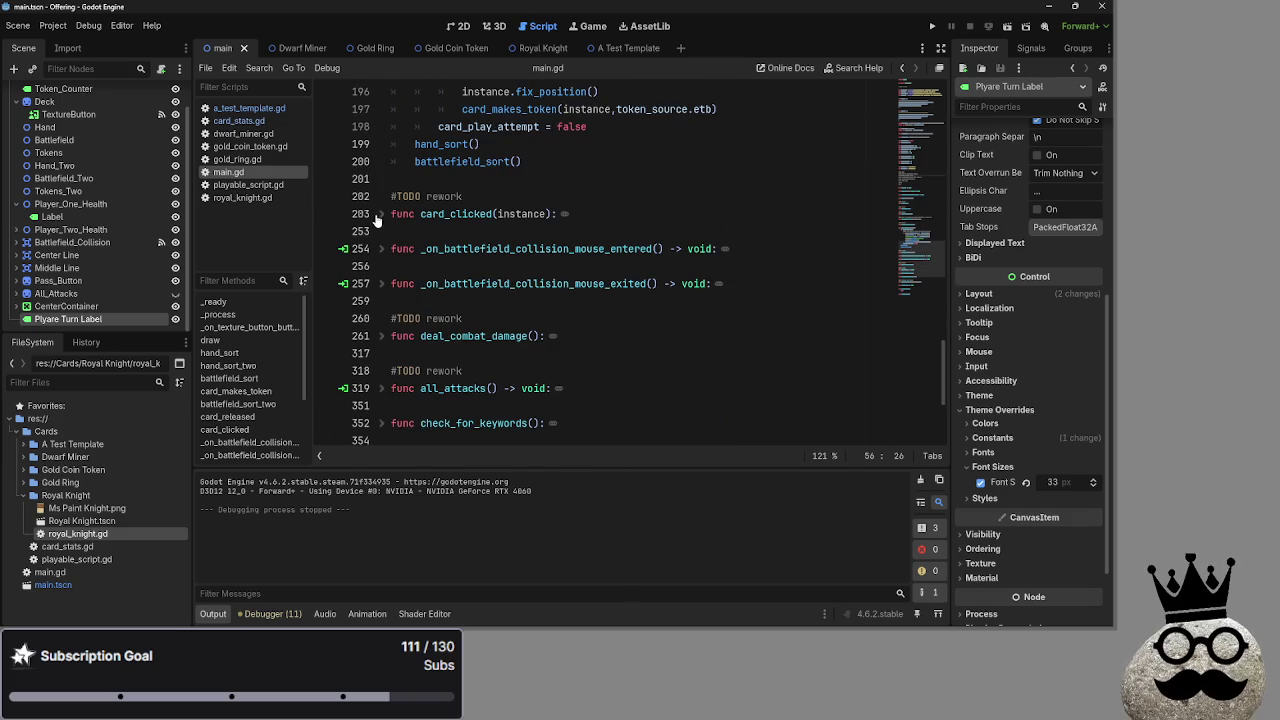
pyautogui.scroll(-1, 399, 292)
pyautogui.click(383, 284)
pyautogui.scroll(-15, 605, 302)
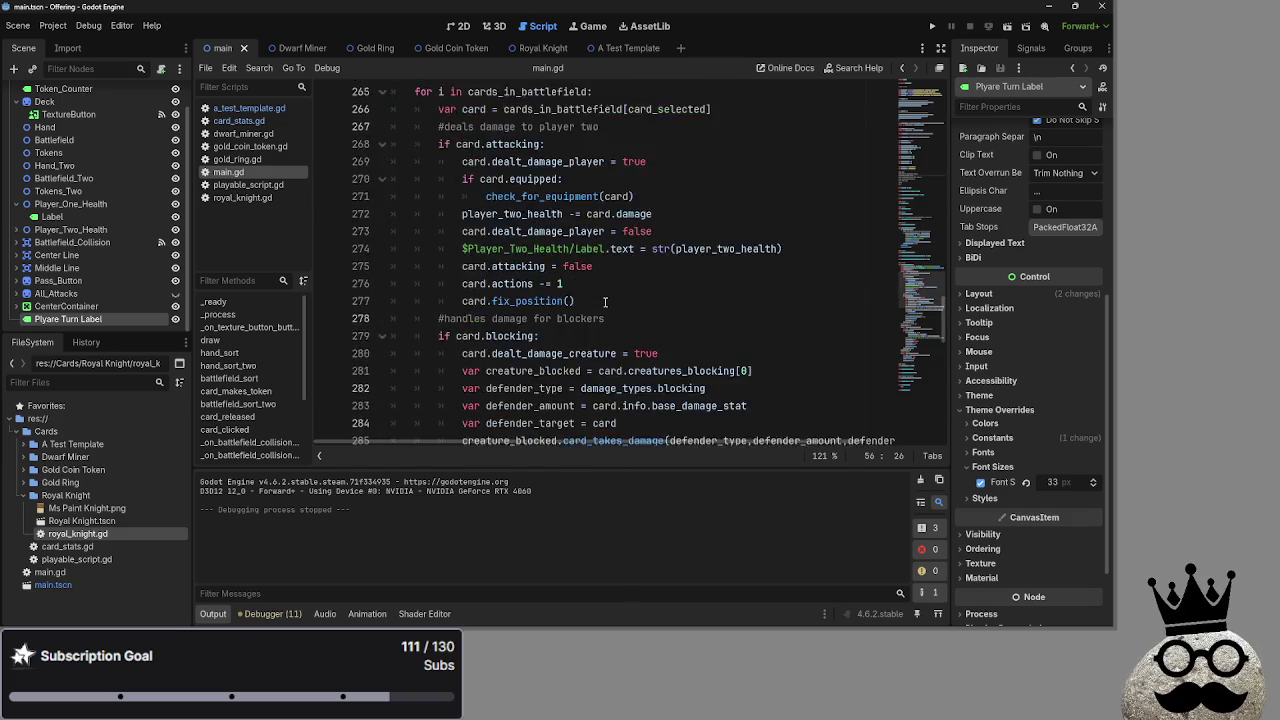
pyautogui.scroll(15, 605, 302)
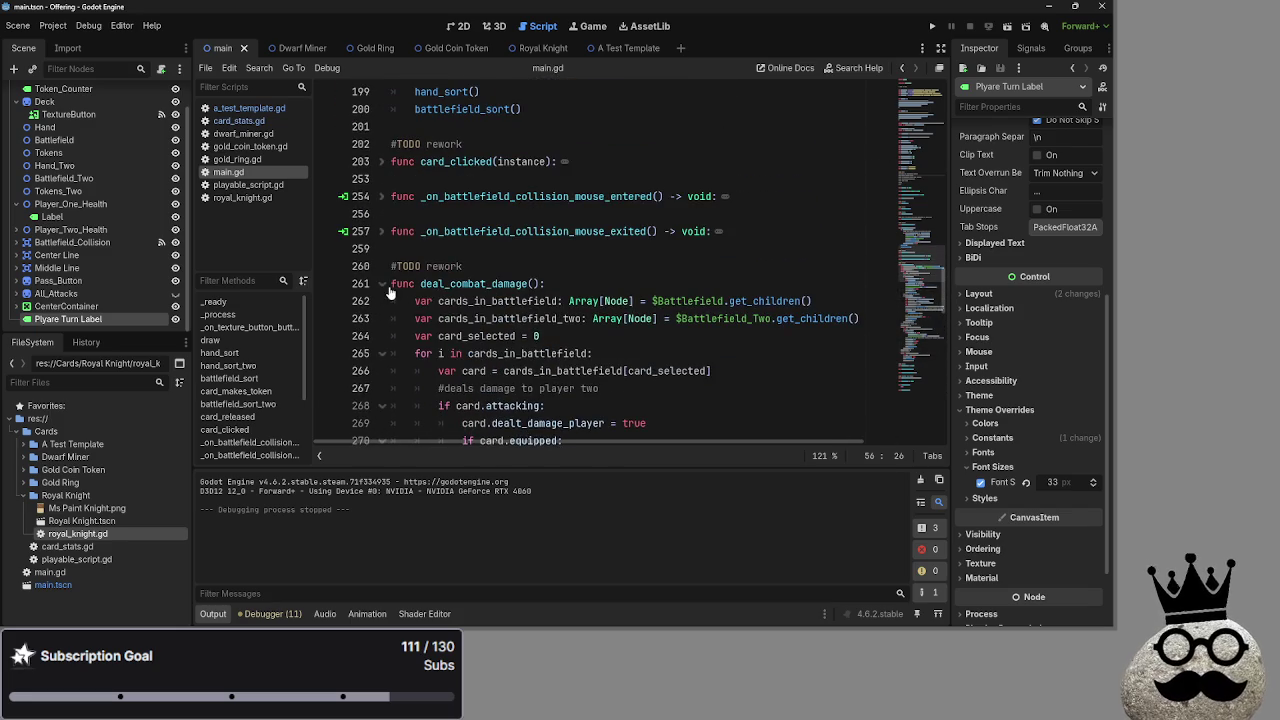
pyautogui.click(383, 284)
pyautogui.click(390, 301)
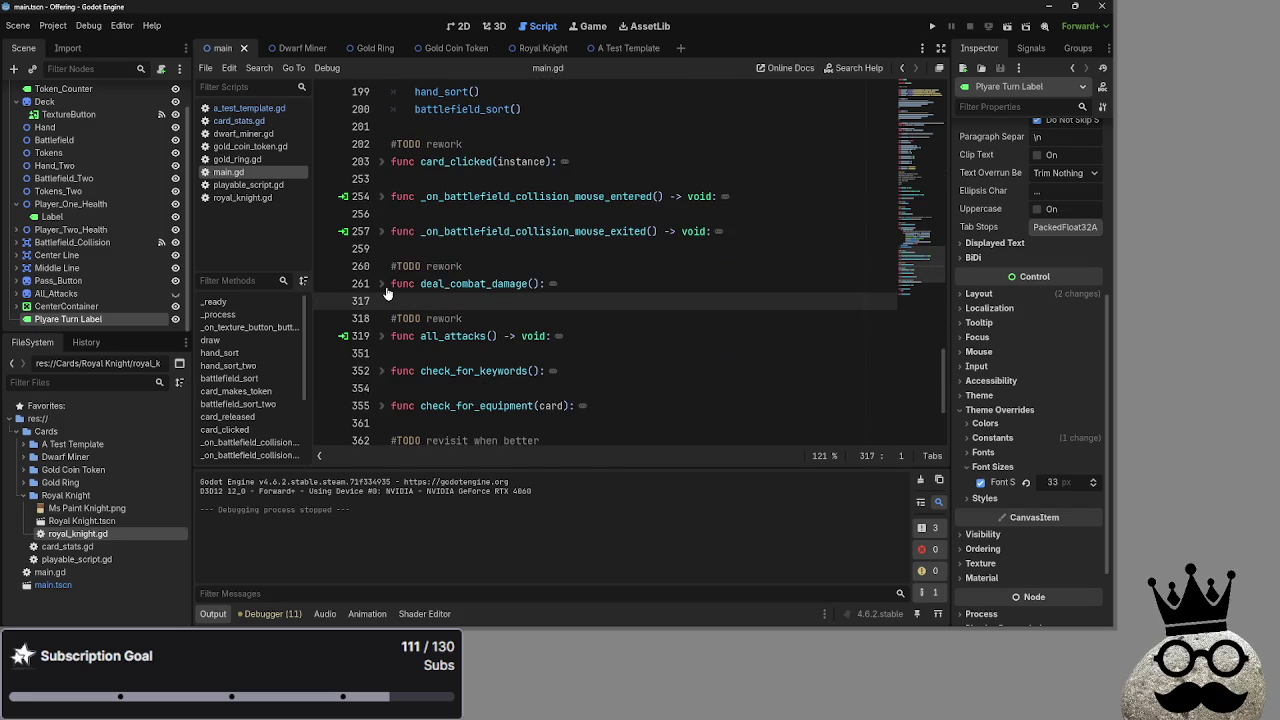
pyautogui.click(384, 288)
pyautogui.scroll(-13, 718, 335)
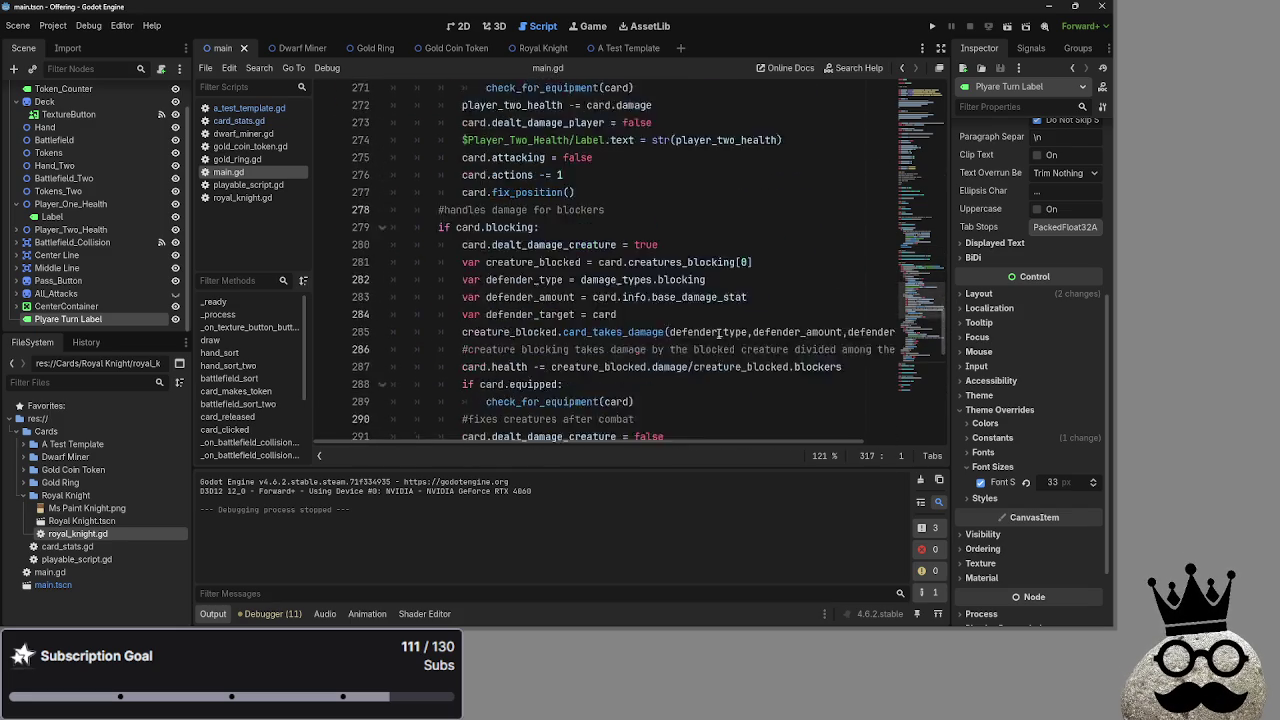
pyautogui.scroll(-5, 718, 335)
pyautogui.scroll(10, 718, 335)
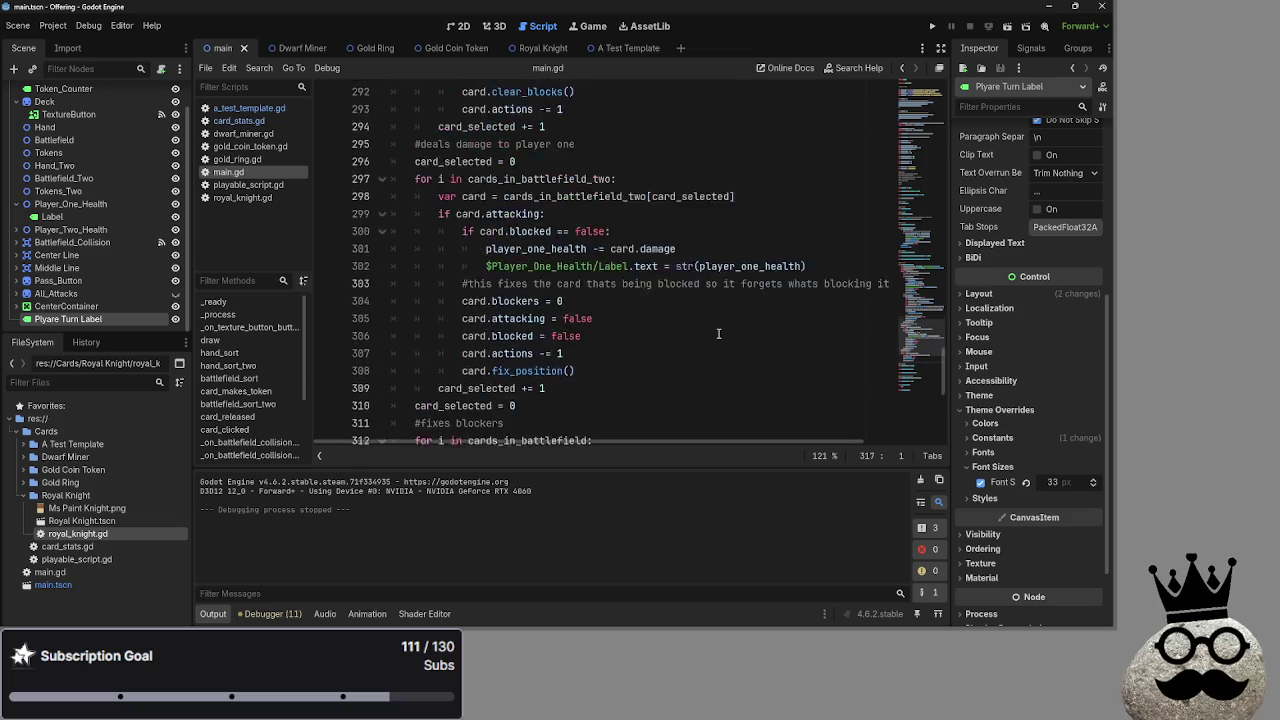
pyautogui.scroll(7, 718, 333)
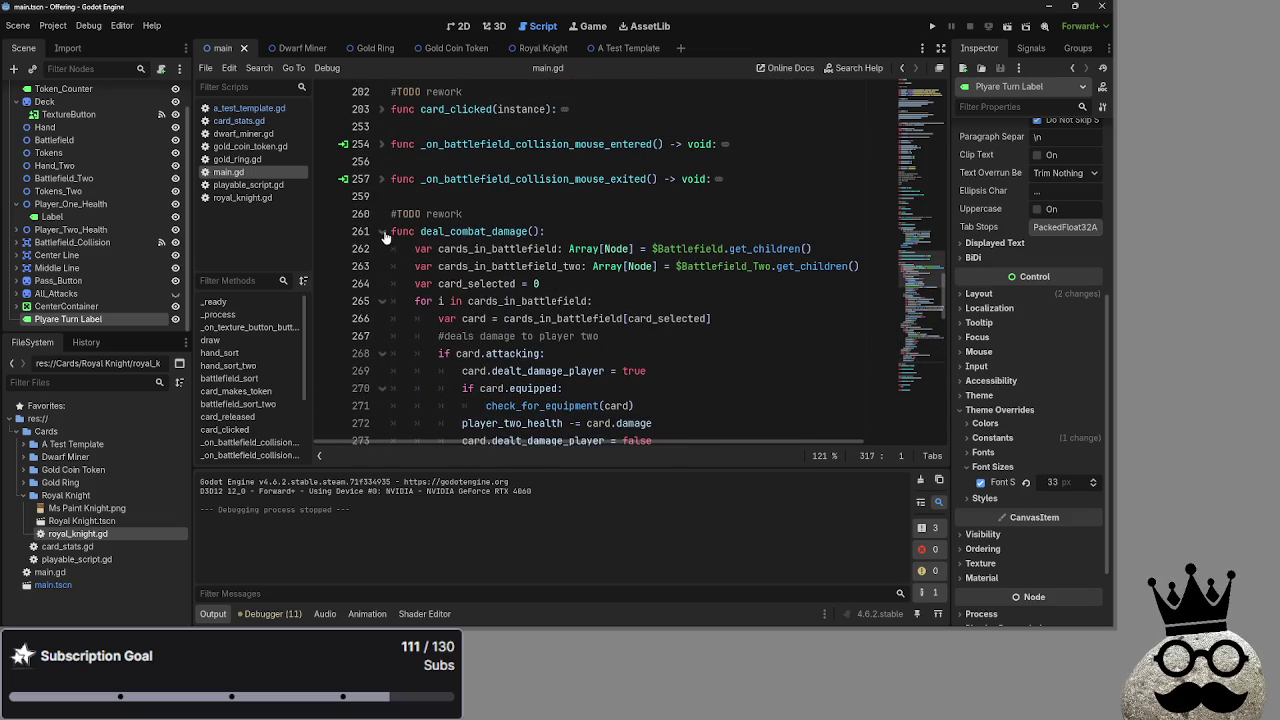
# Look over the card_dealt_damage function in playable_script.gd
pyautogui.click(245, 185)
pyautogui.scroll(-10, 516, 290)
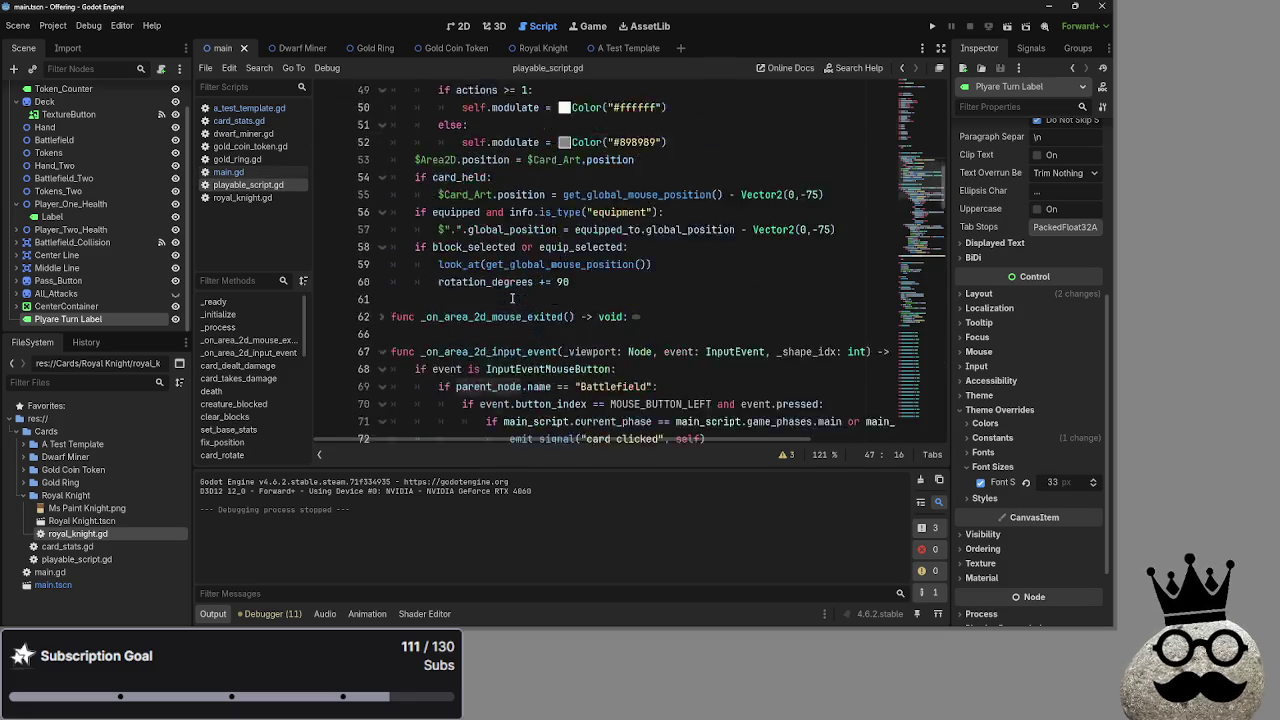
pyautogui.scroll(-8, 516, 290)
pyautogui.scroll(2, 500, 260)
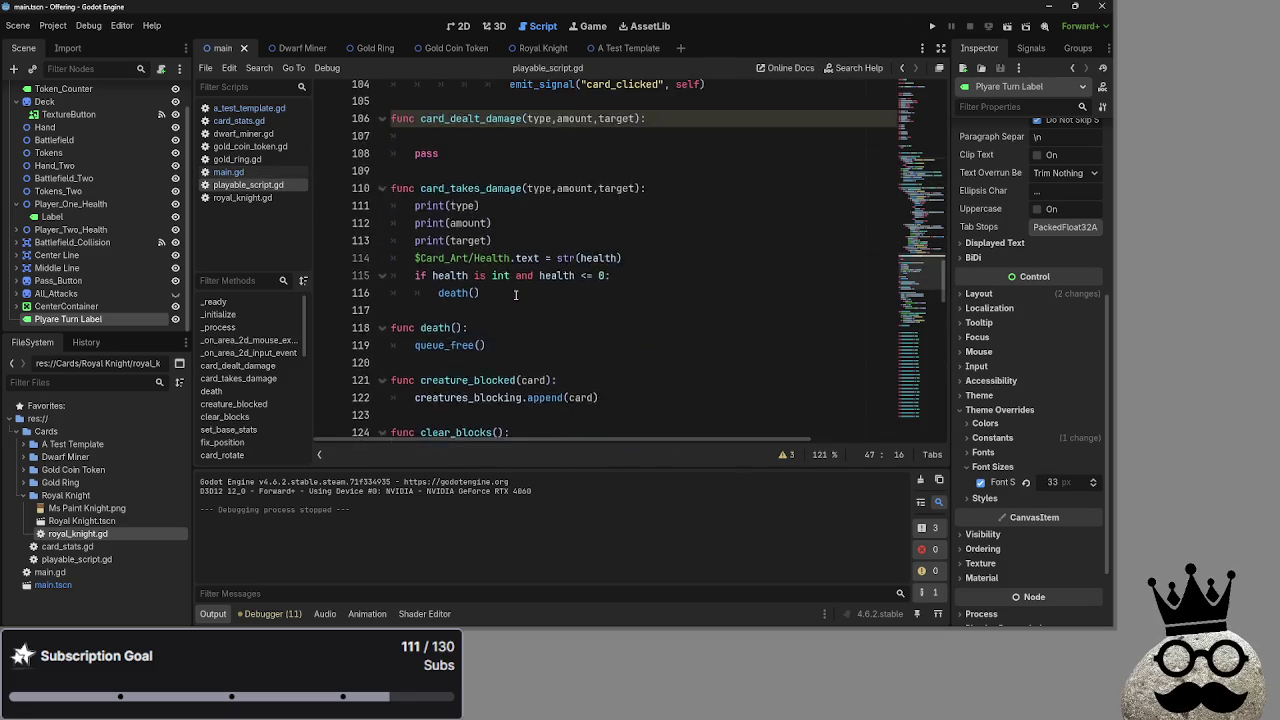
pyautogui.click(481, 230)
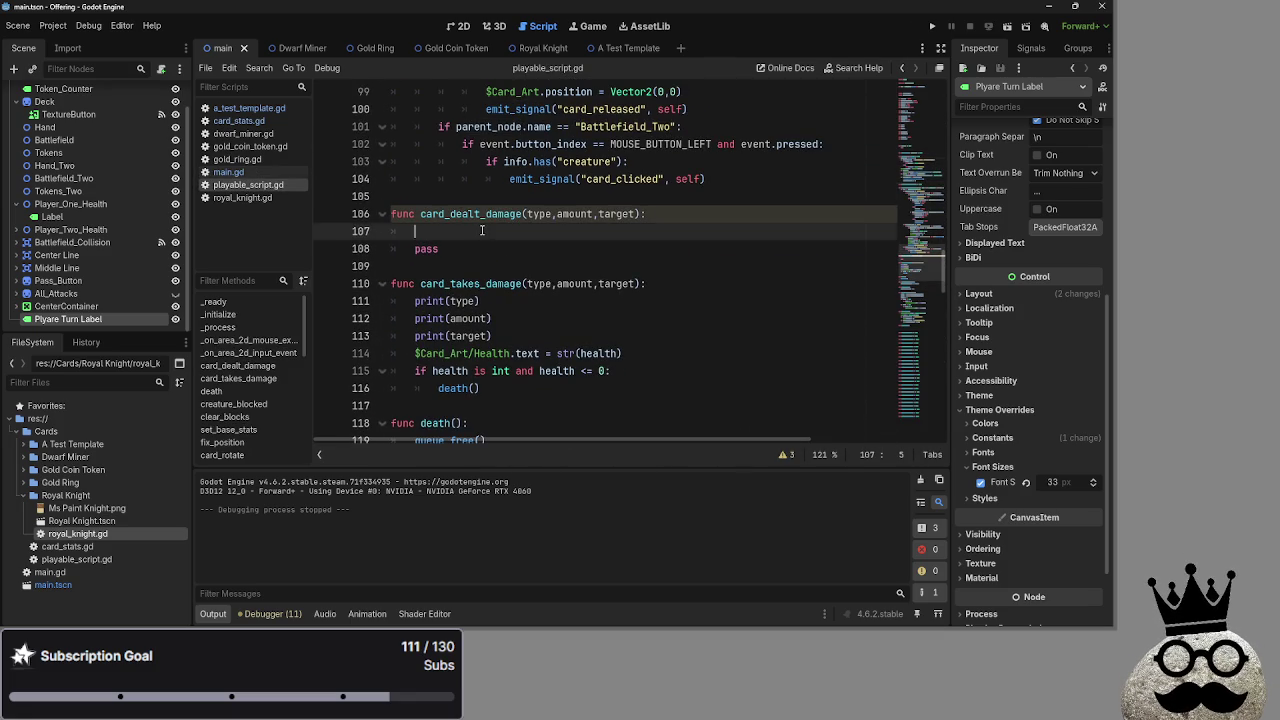
# Return to main.gd and scroll up through the TODO rework comments toward the TODO list
pyautogui.click(230, 172)
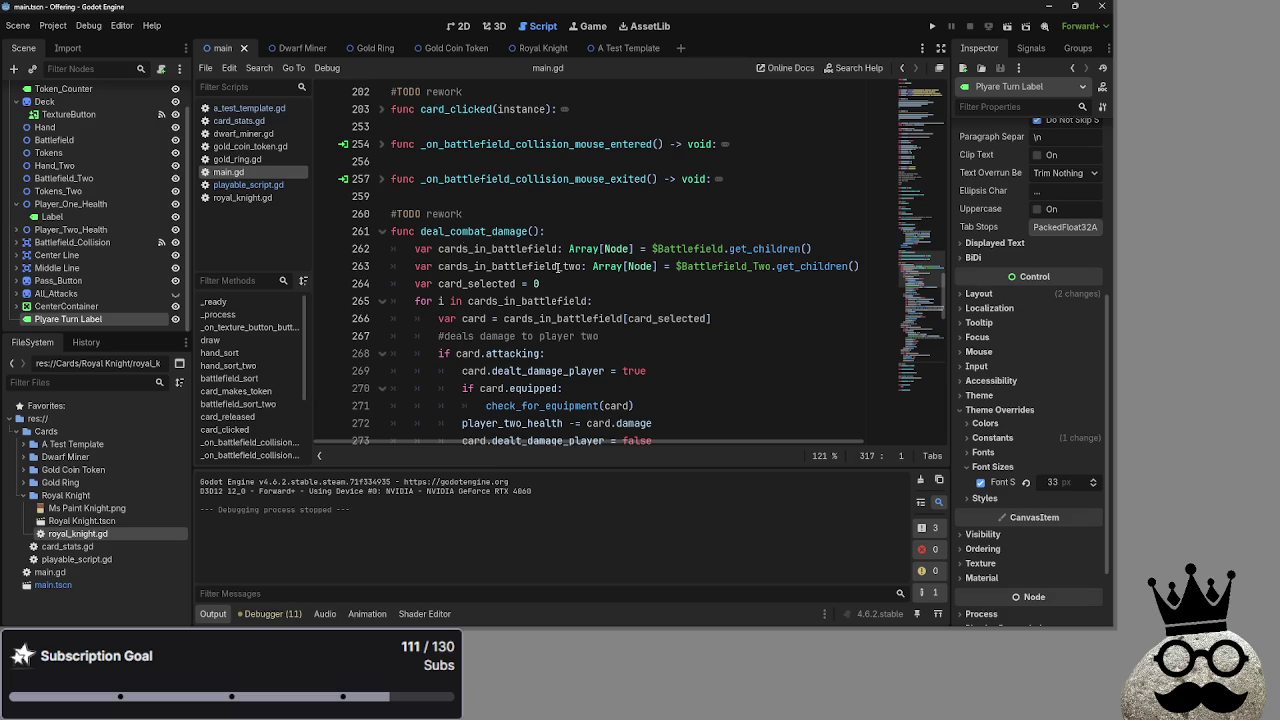
pyautogui.scroll(6, 600, 279)
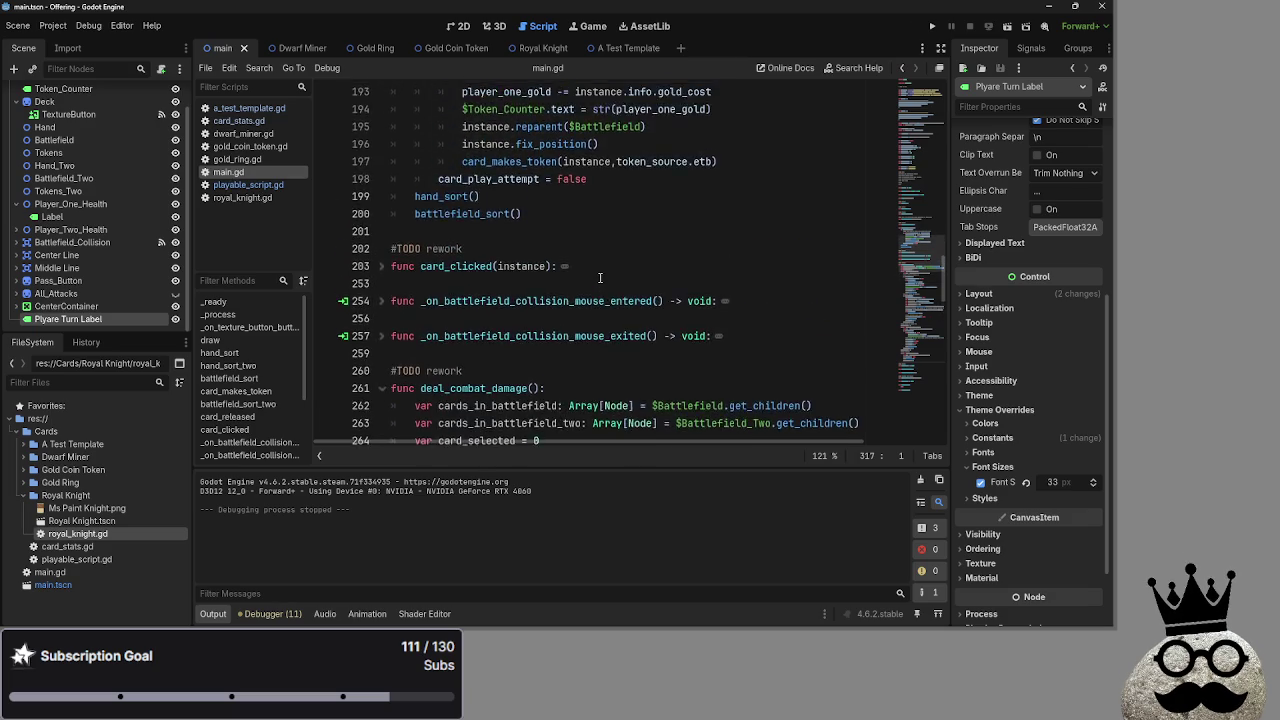
pyautogui.scroll(3, 594, 279)
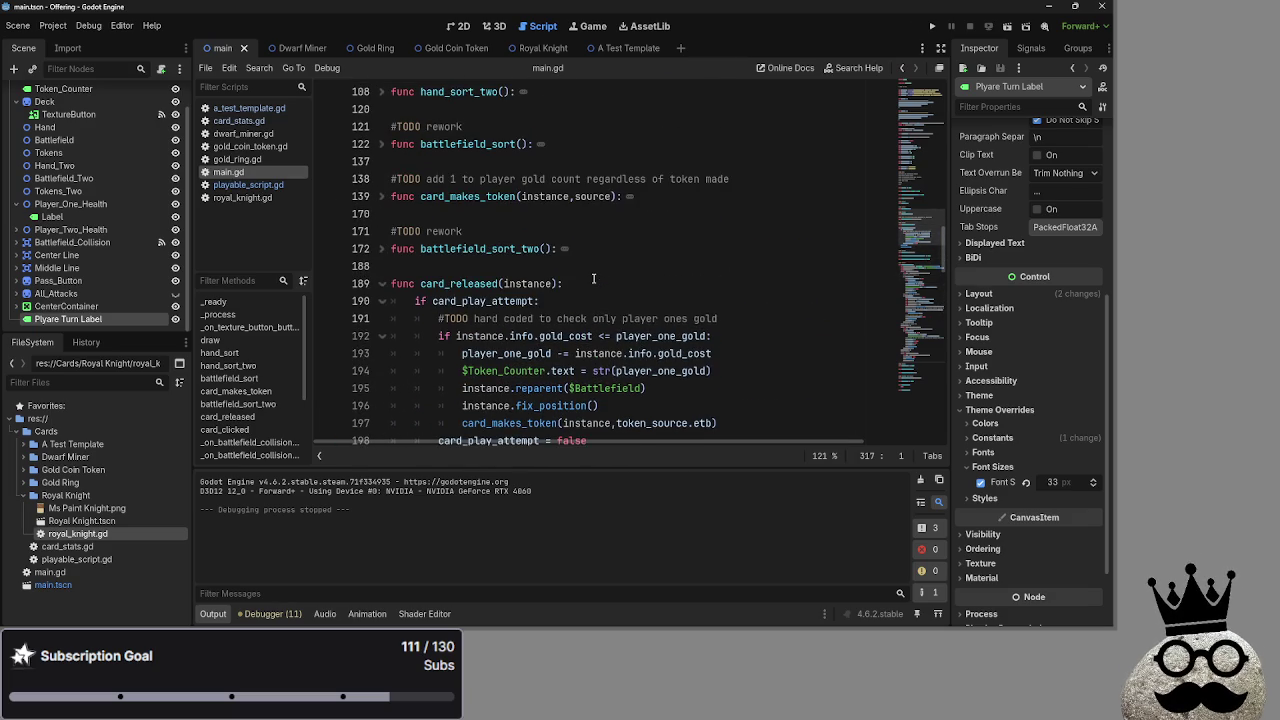
pyautogui.click(507, 316)
pyautogui.click(500, 336)
pyautogui.click(508, 301)
pyautogui.click(492, 281)
pyautogui.click(497, 266)
pyautogui.click(489, 318)
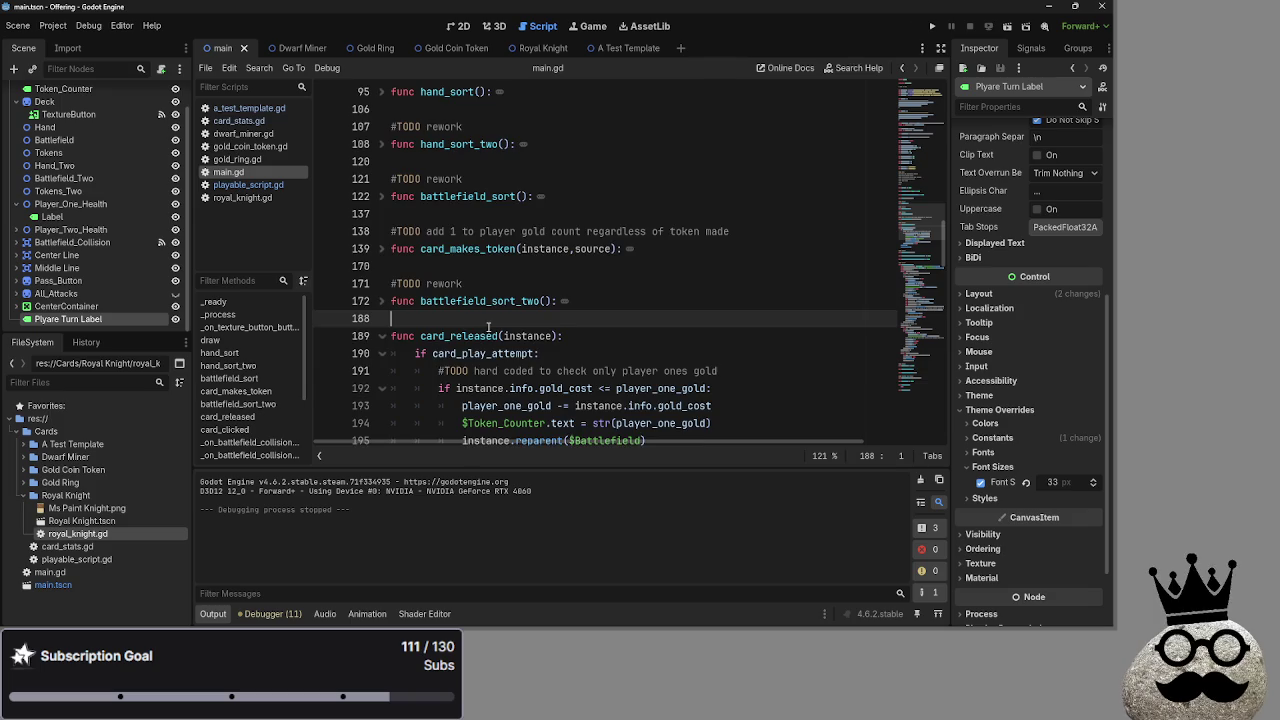
pyautogui.scroll(5, 487, 318)
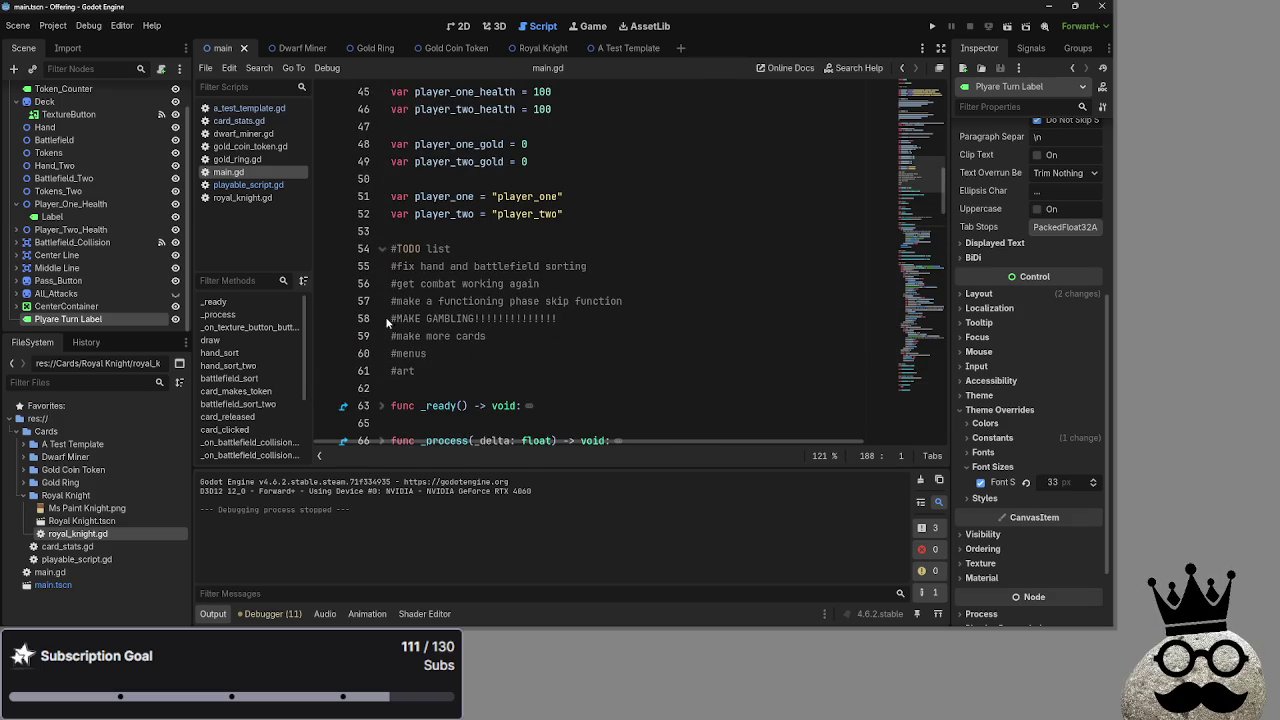
pyautogui.click(630, 324)
pyautogui.click(379, 287)
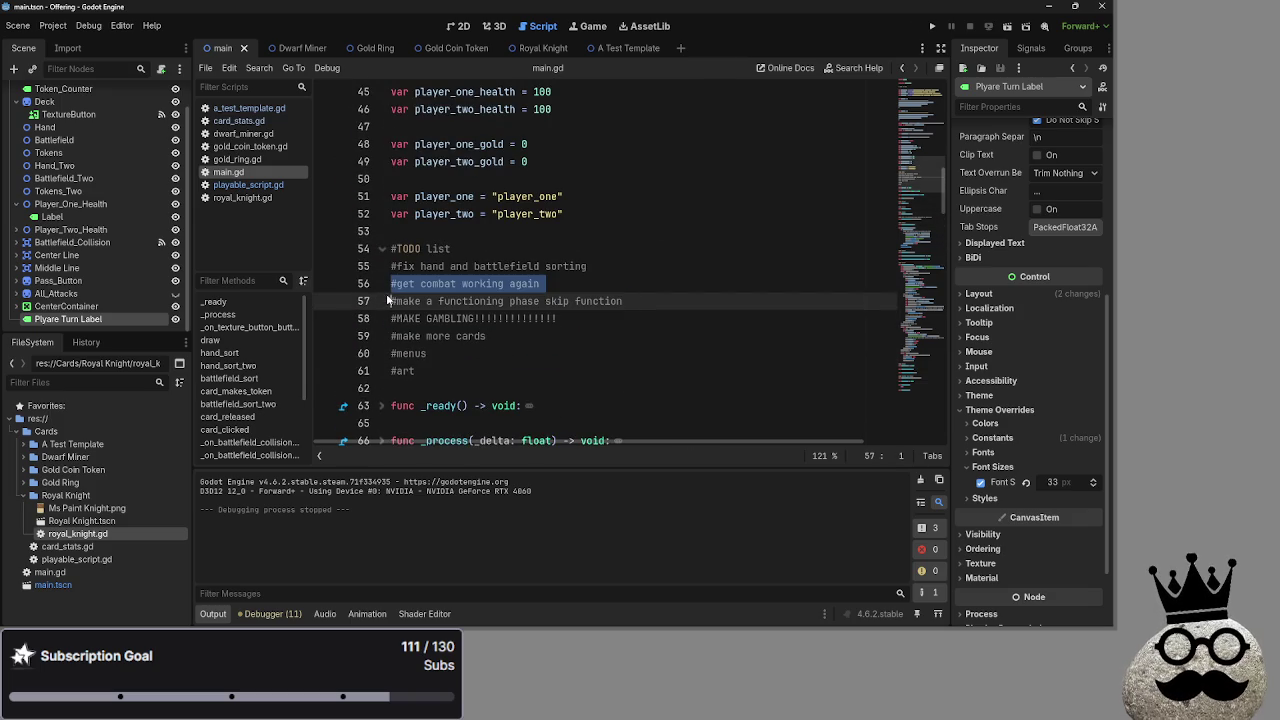
pyautogui.moveTo(624, 301); pyautogui.dragTo(352, 296)
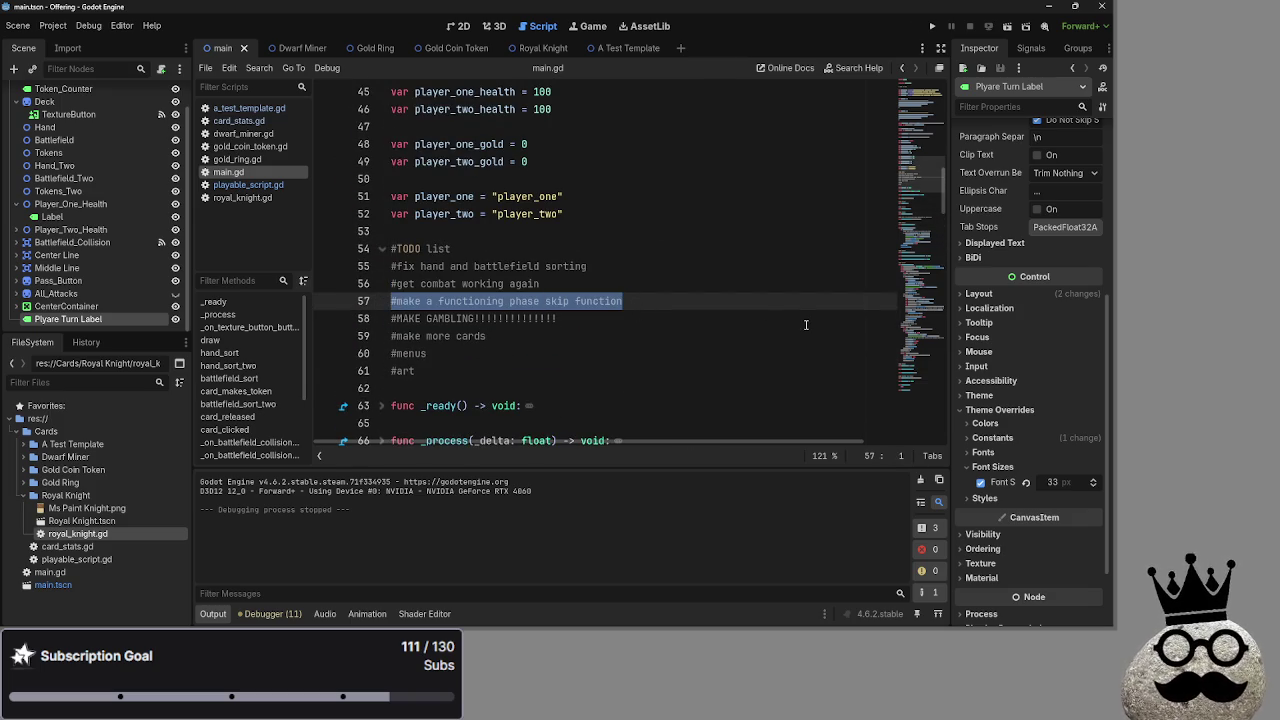
pyautogui.click(746, 396)
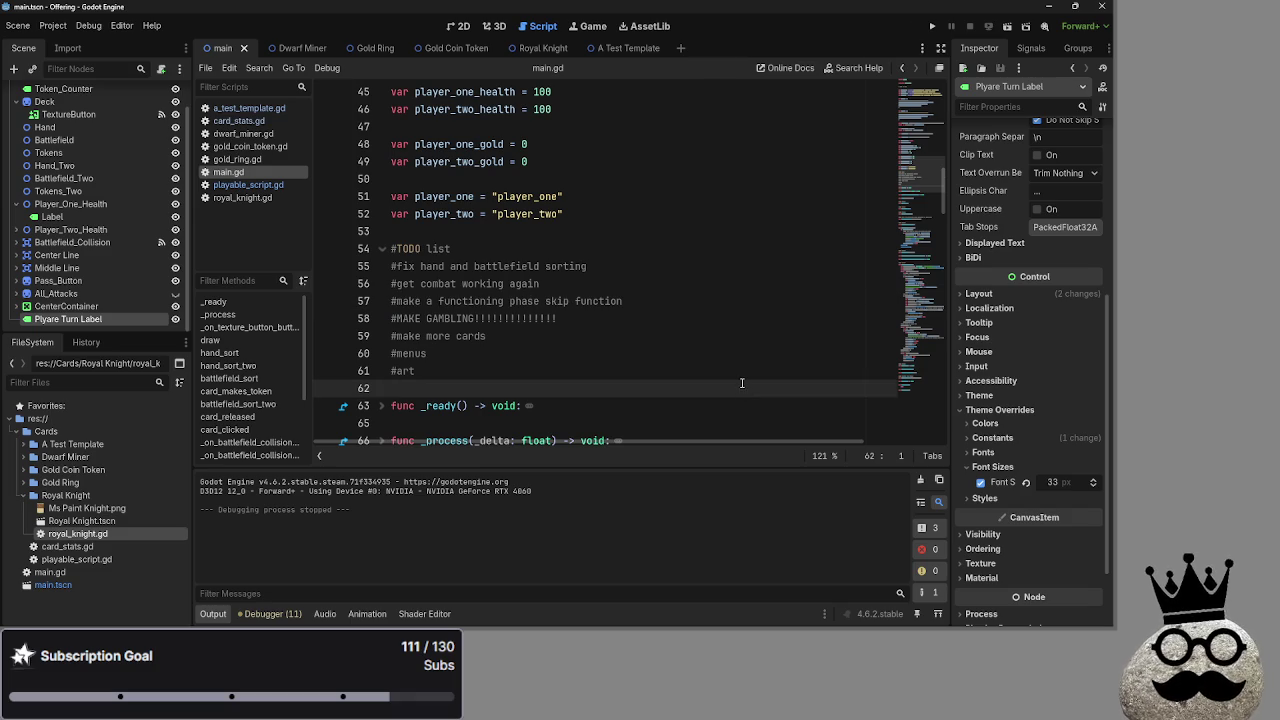
pyautogui.click(731, 358)
pyautogui.click(591, 320)
pyautogui.press('Down')
pyautogui.press('Up')
pyautogui.keyDown('shift'); pyautogui.click(380, 317); pyautogui.keyUp('shift')
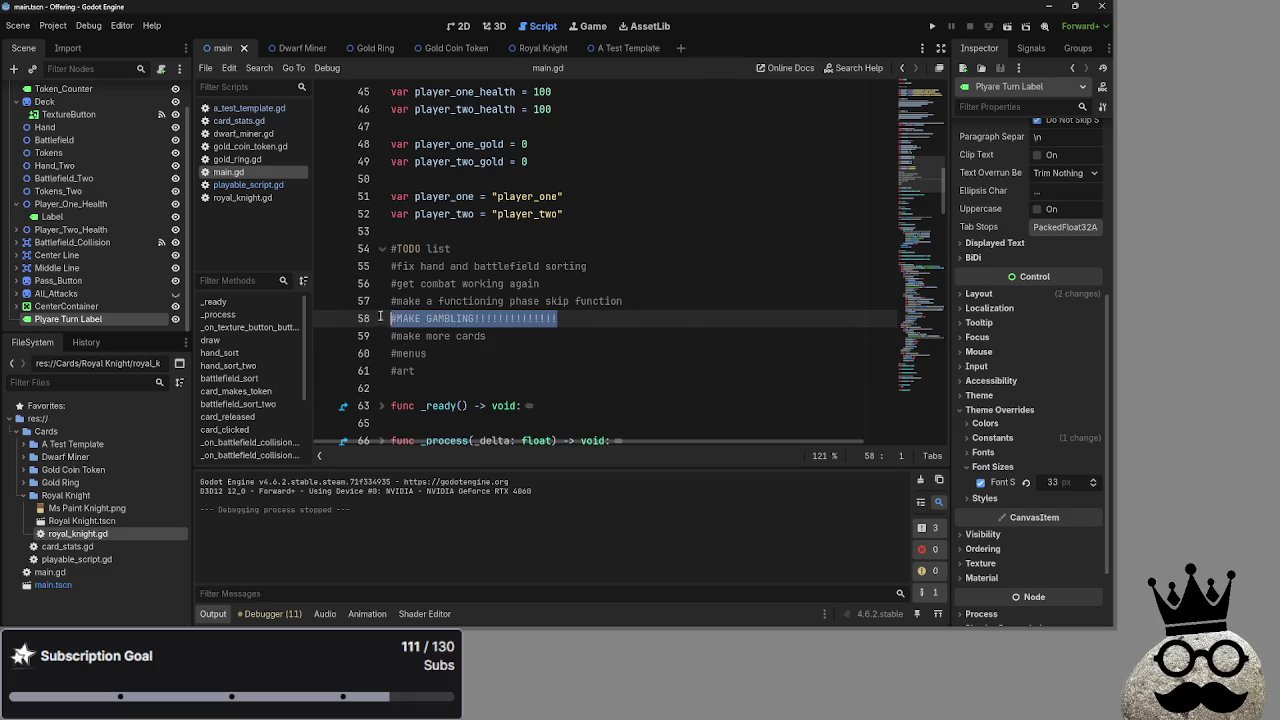
pyautogui.click(687, 320)
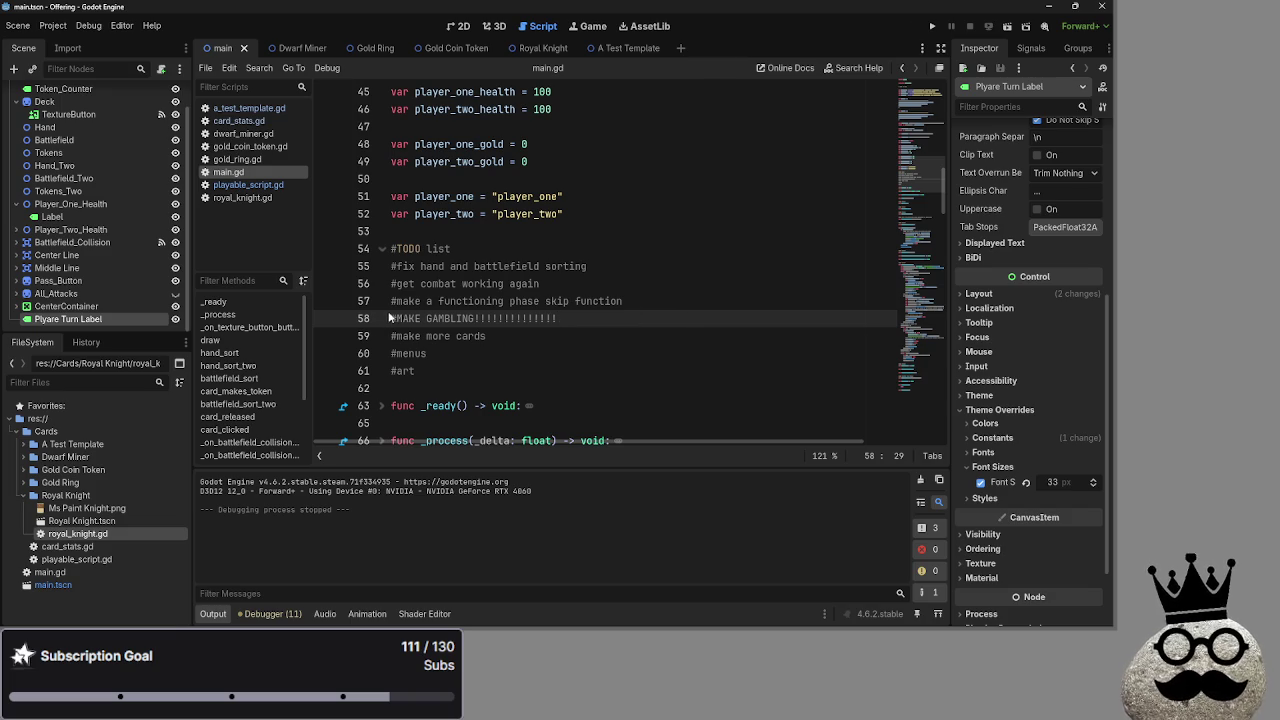
pyautogui.moveTo(388, 318)
pyautogui.mouseDown()
pyautogui.moveTo(635, 321)
pyautogui.moveTo(363, 318)
pyautogui.mouseUp()
pyautogui.click(618, 322)
pyautogui.press('BackSpace')
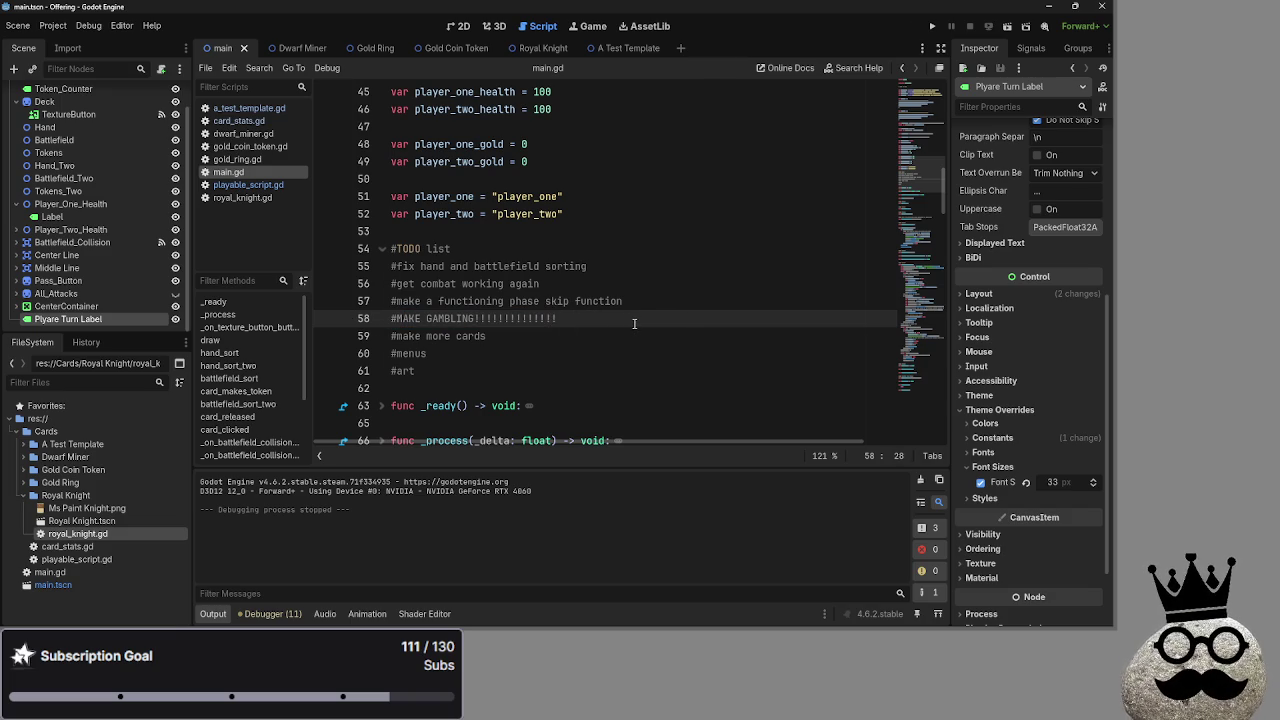
pyautogui.moveTo(561, 316); pyautogui.dragTo(390, 318)
pyautogui.moveTo(600, 318); pyautogui.dragTo(383, 316)
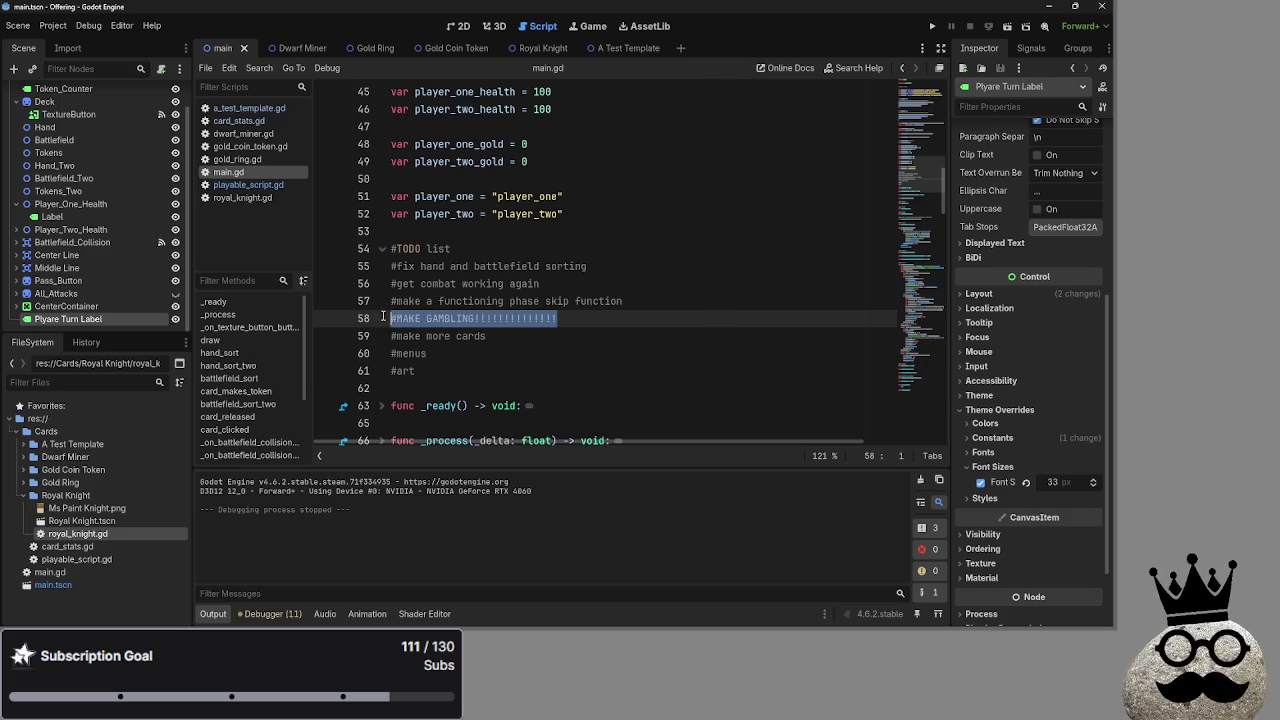
pyautogui.moveTo(572, 318); pyautogui.dragTo(366, 313)
pyautogui.moveTo(556, 318); pyautogui.dragTo(390, 318)
pyautogui.click(575, 321)
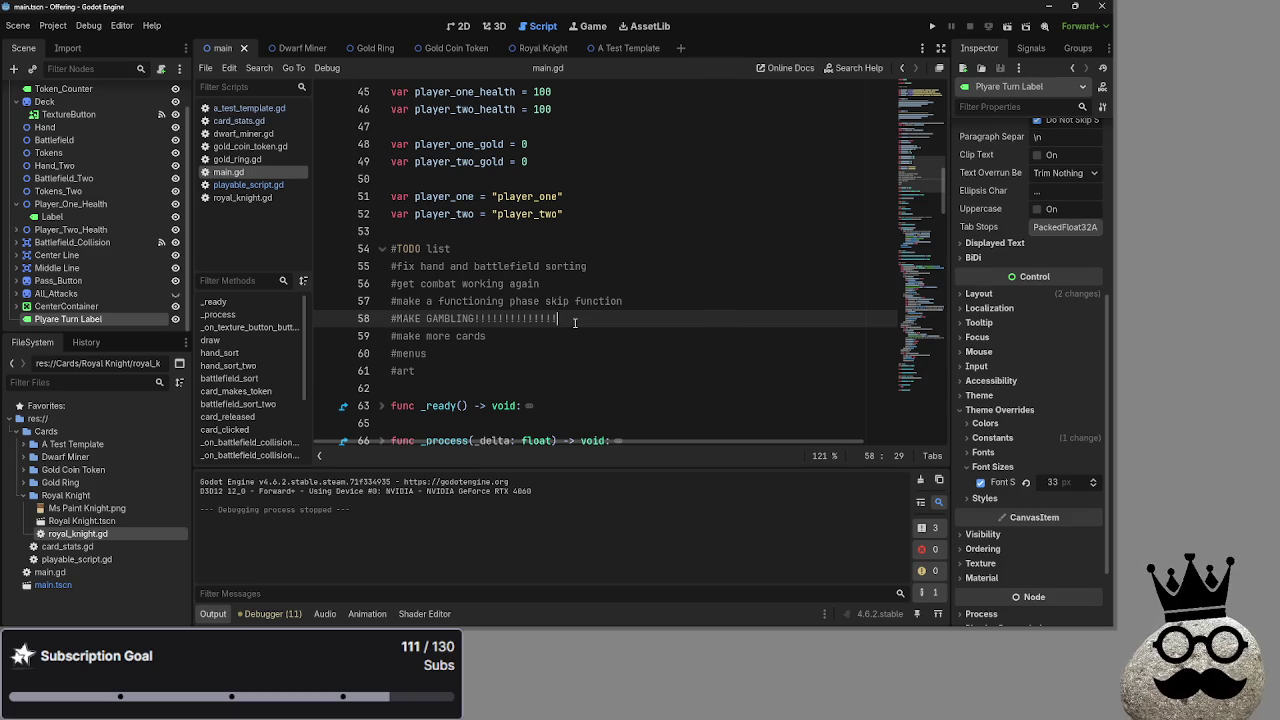
pyautogui.moveTo(575, 321)
pyautogui.mouseDown()
pyautogui.moveTo(363, 320)
pyautogui.moveTo(590, 318)
pyautogui.moveTo(359, 318)
pyautogui.mouseUp()
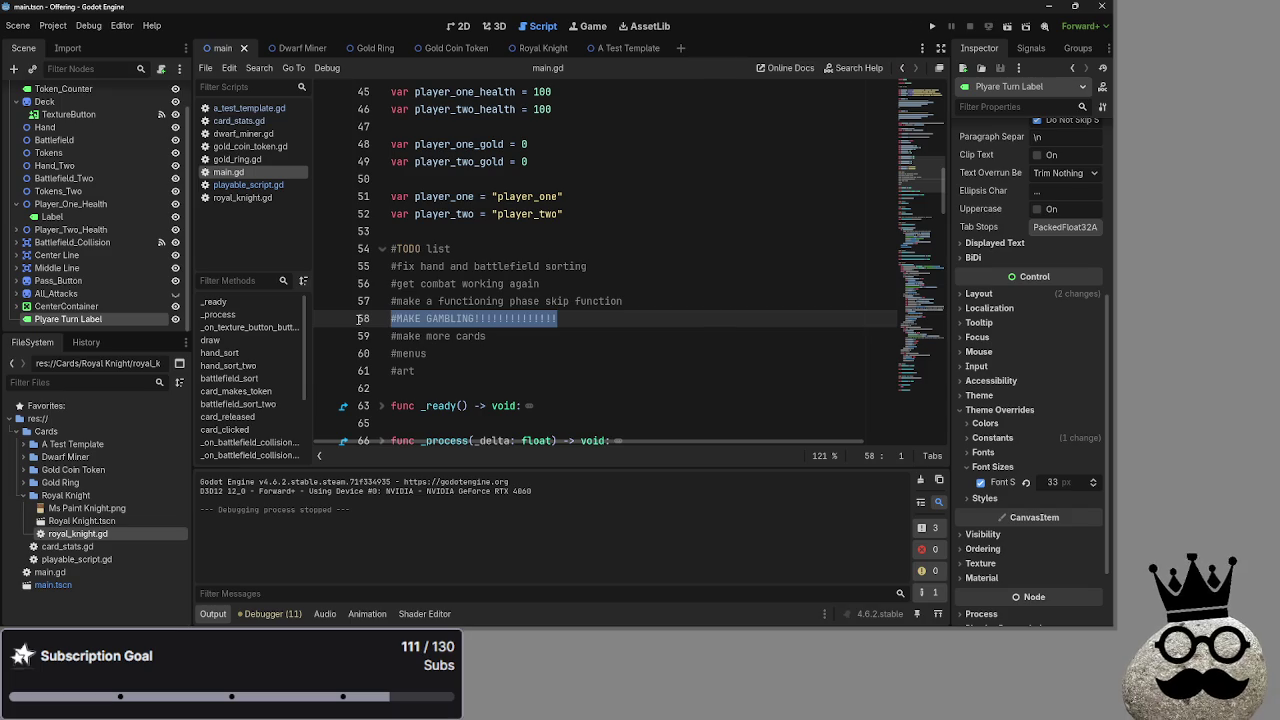
pyautogui.click(565, 318)
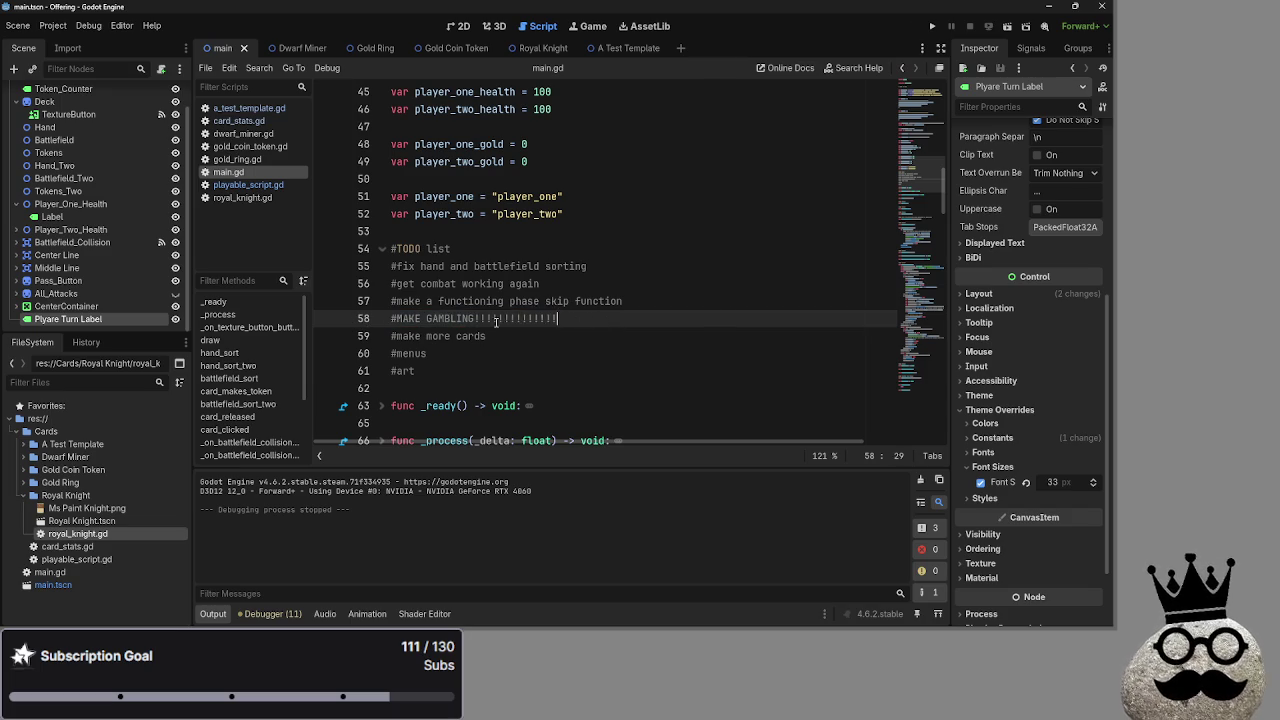
pyautogui.click(612, 322)
pyautogui.press('Left')
pyautogui.press('Left')
pyautogui.press('Left')
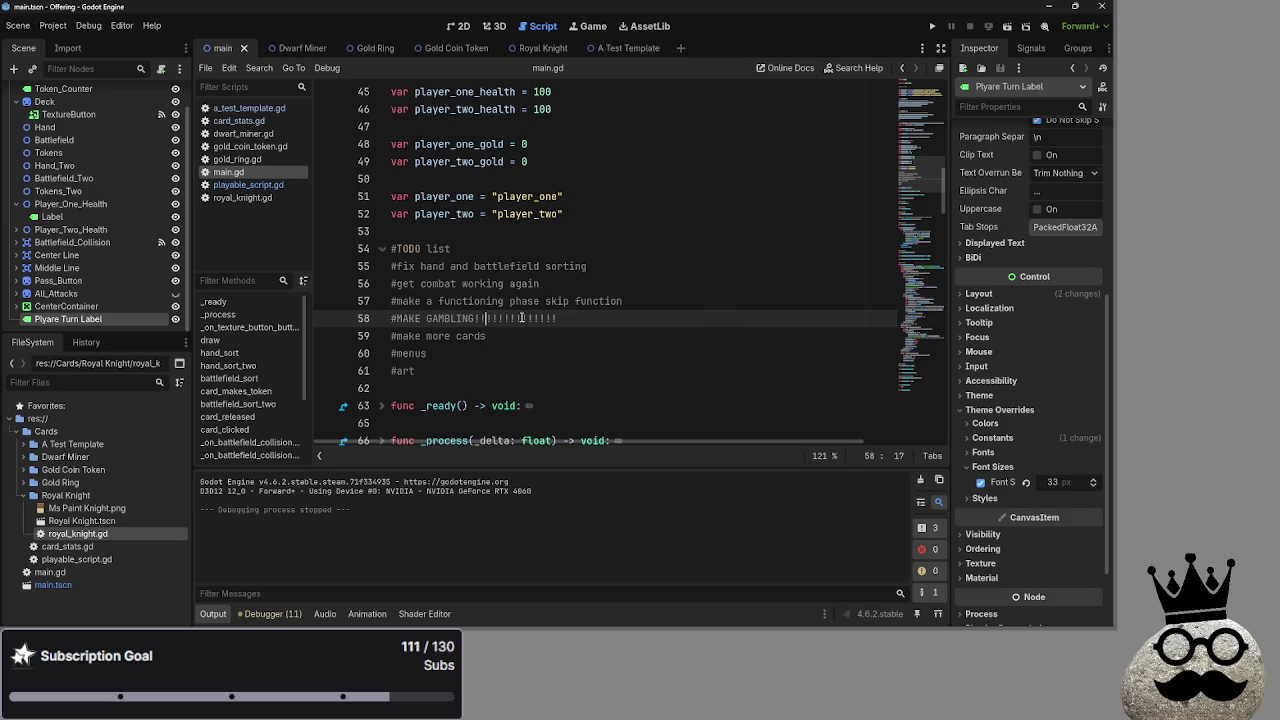
pyautogui.click(563, 318)
pyautogui.press('BackSpace')
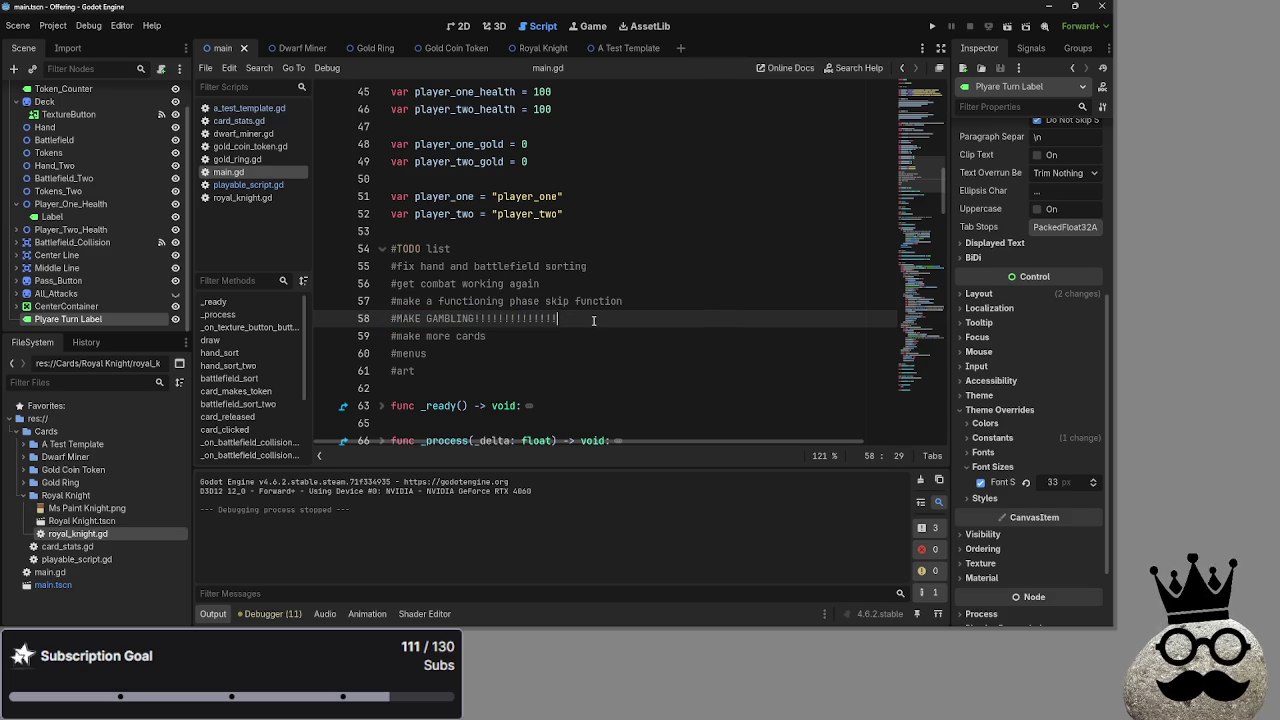
pyautogui.write('!')
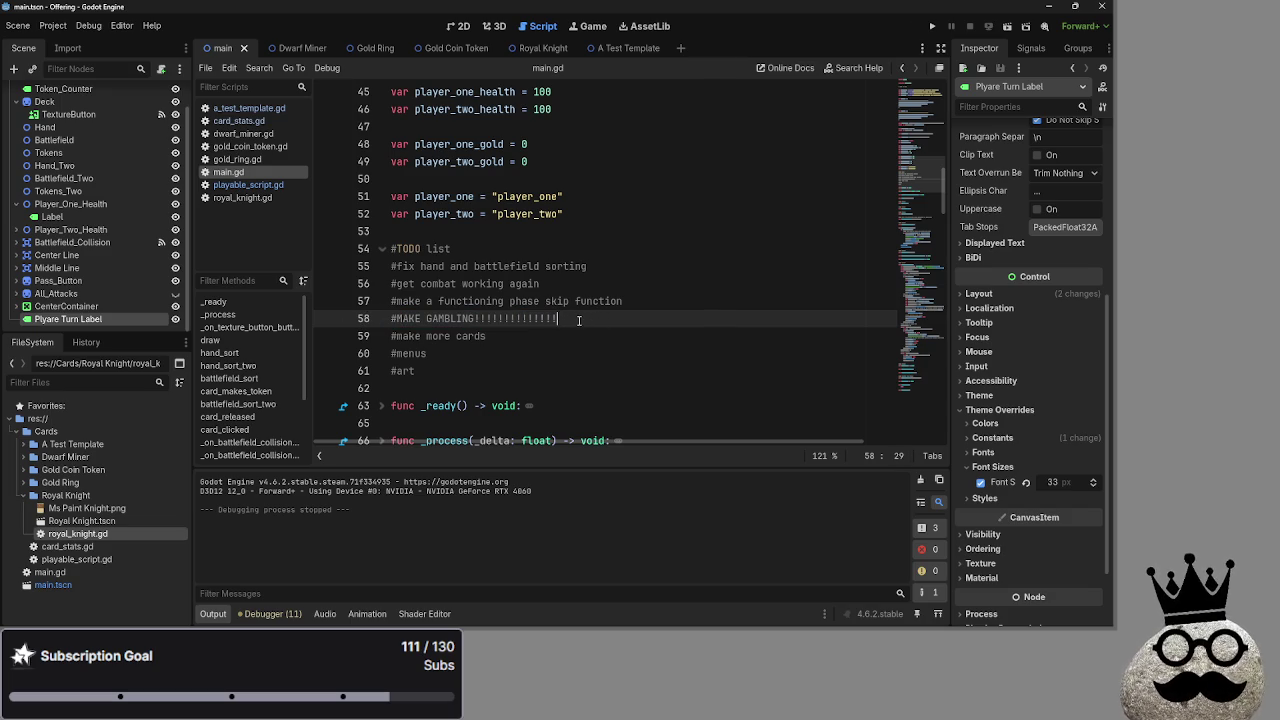
pyautogui.click(549, 318)
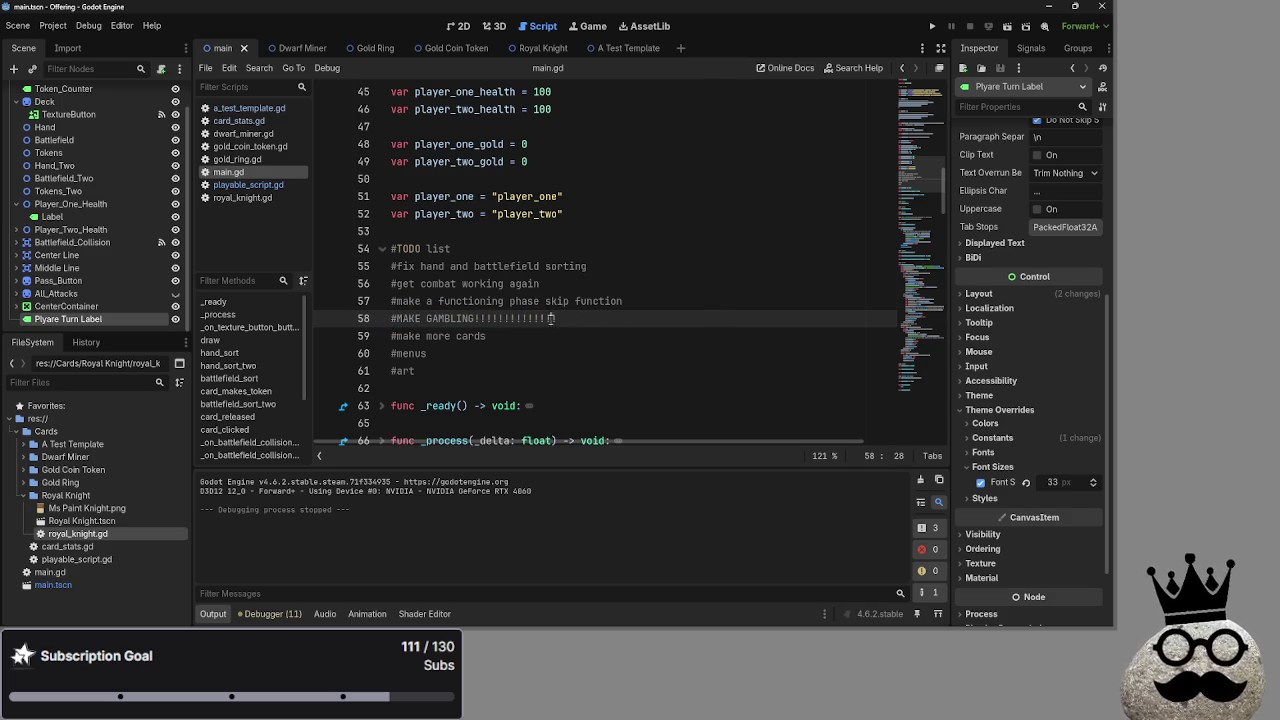
pyautogui.write('!')
pyautogui.tripleClick(601, 319)
pyautogui.click(601, 319)
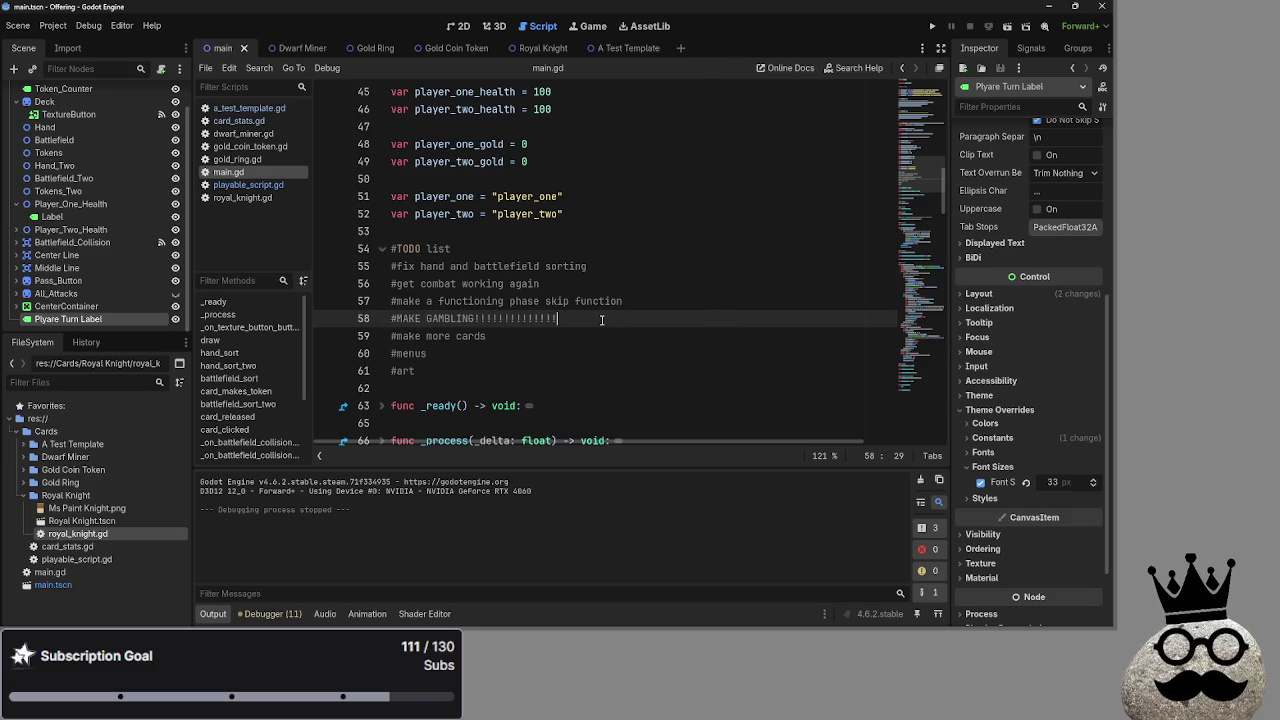
pyautogui.tripleClick(584, 314)
pyautogui.click(492, 318)
pyautogui.tripleClick(573, 314)
pyautogui.tripleClick(620, 317)
pyautogui.click(602, 318)
pyautogui.tripleClick(600, 318)
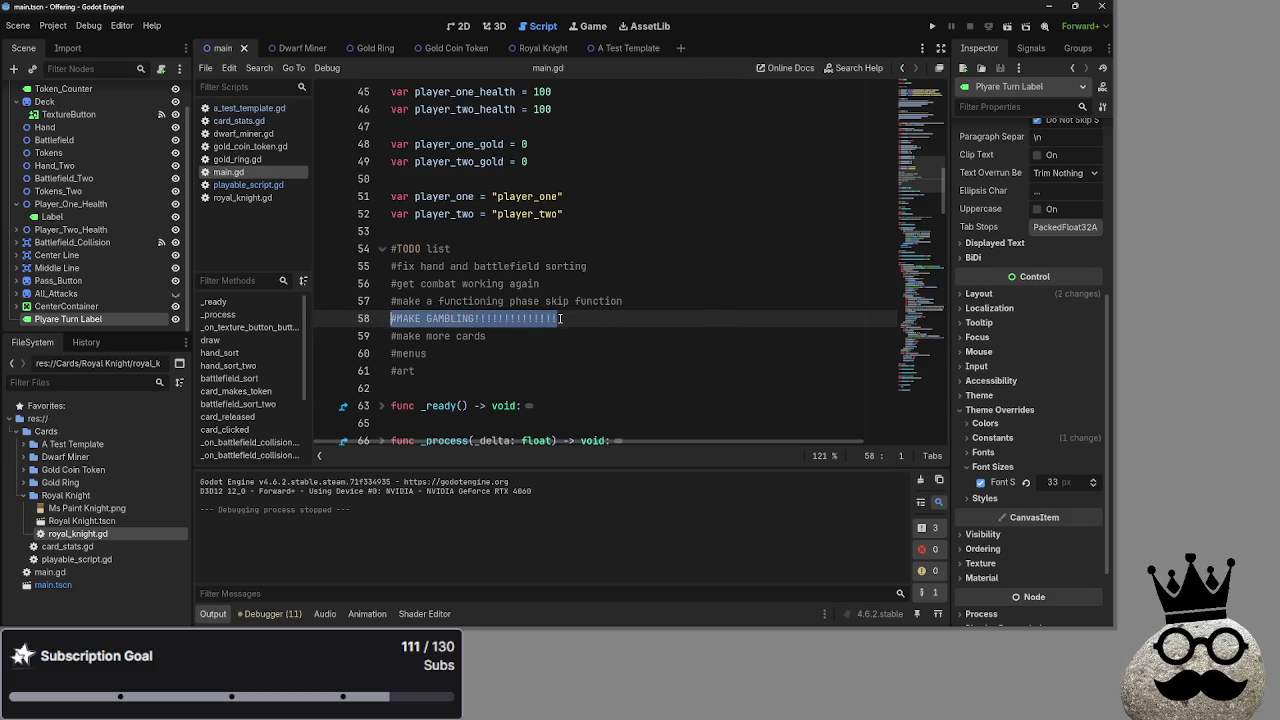
pyautogui.click(490, 318)
# Replace 'GAMBLING' on line 58 with 'THE HOBBY' so it reads MAKE THE HOBBY
pyautogui.moveTo(474, 318); pyautogui.dragTo(428, 318)
pyautogui.press('BackSpace')
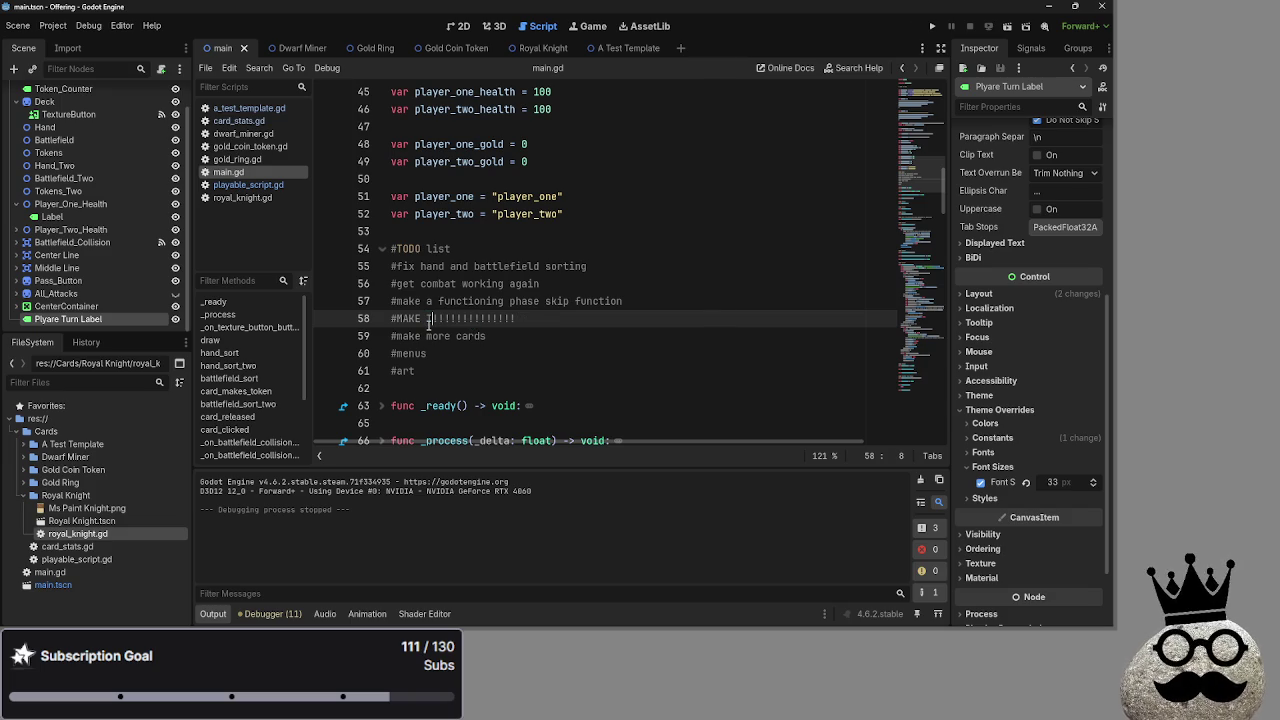
pyautogui.write('THE H')
pyautogui.write('OBBY')
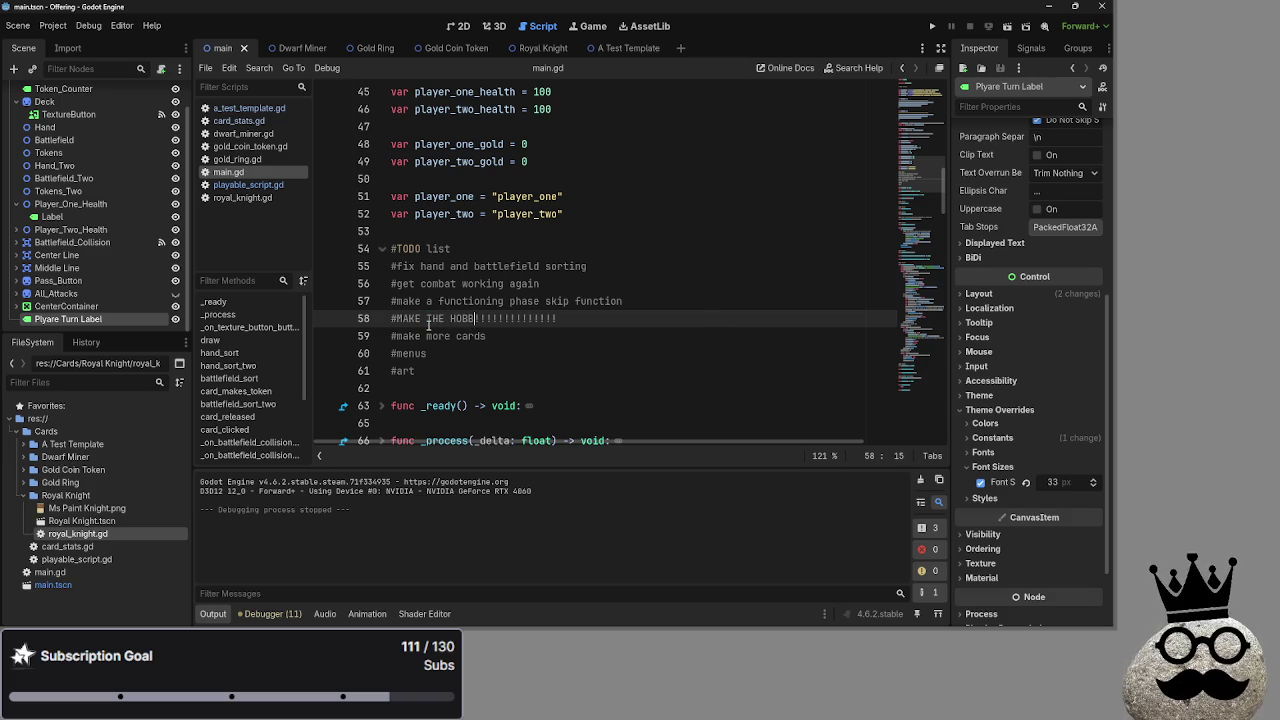
pyautogui.scroll(1, 425, 350)
pyautogui.moveTo(427, 371); pyautogui.dragTo(475, 371)
pyautogui.click(472, 376)
pyautogui.click(606, 375)
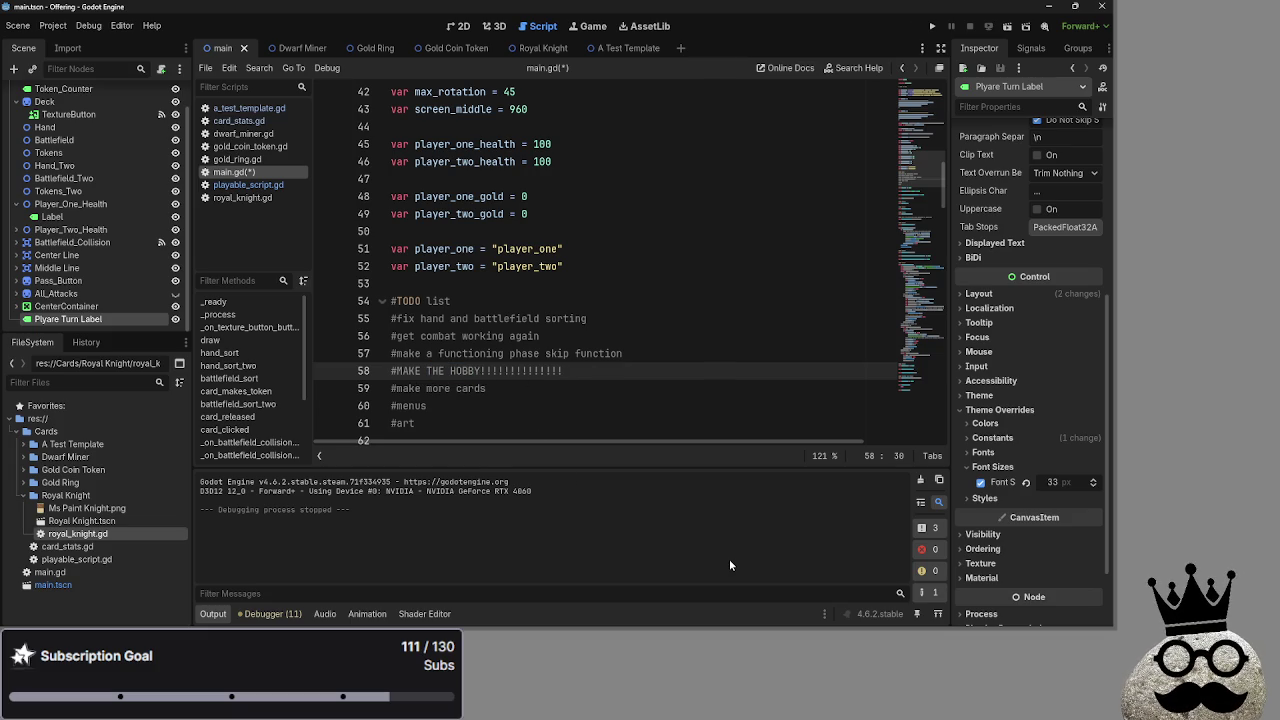
# Check the menus and art TODO lines below, then launch a test run with F5
pyautogui.scroll(-1, 502, 332)
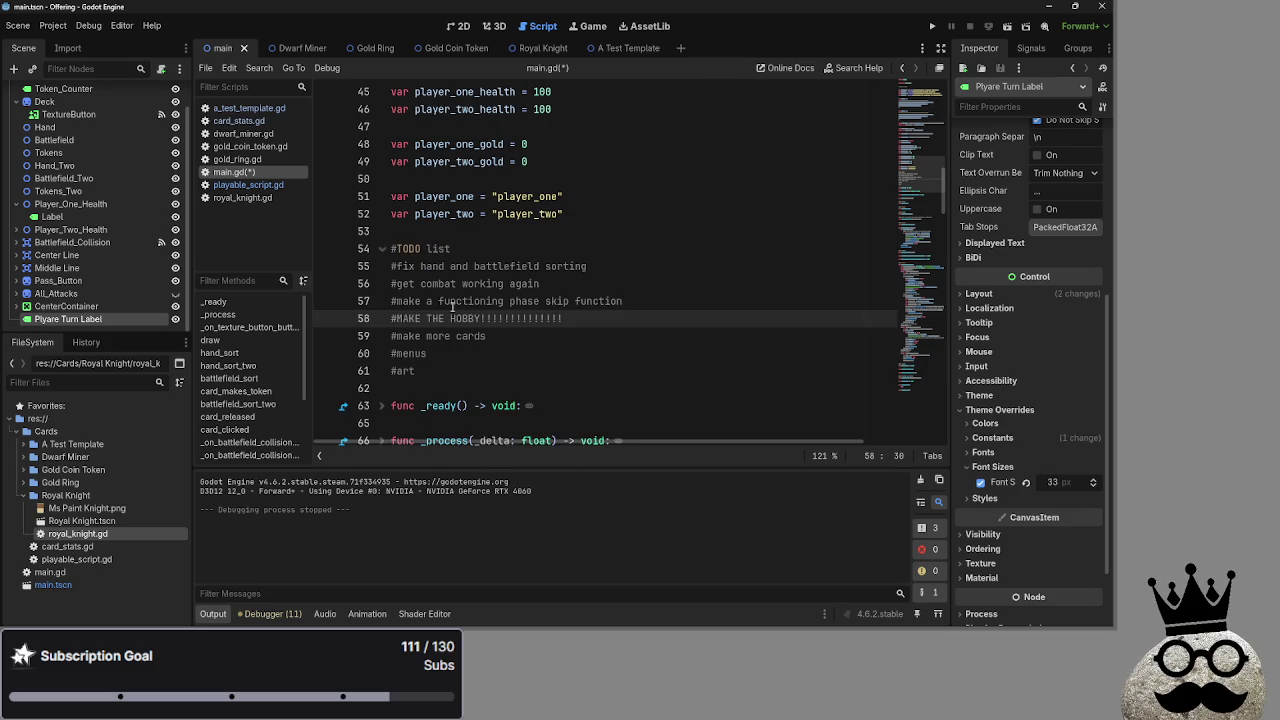
pyautogui.click(502, 336)
pyautogui.click(478, 355)
pyautogui.hotkey('shift', 'Down')
pyautogui.hotkey('shift', 'End')
pyautogui.click(478, 355)
pyautogui.press('F5')
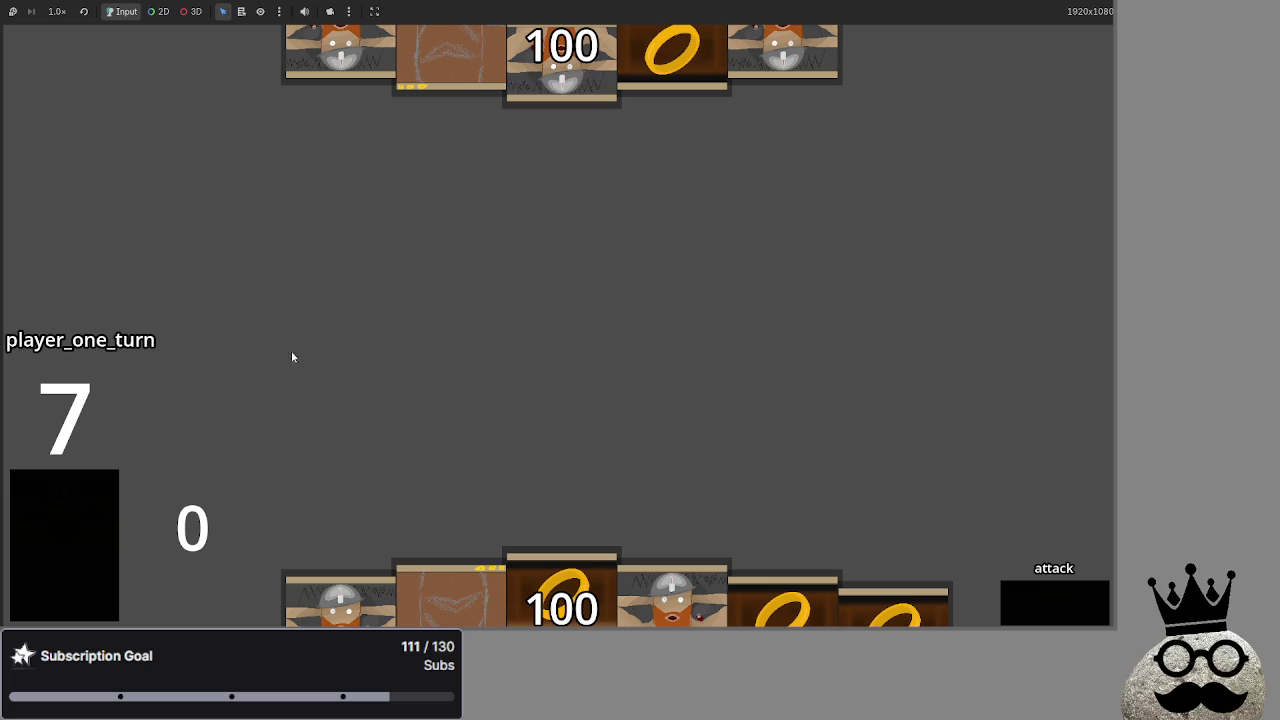
# Stop the running game with F8 and return to main.gd
pyautogui.press('F8')
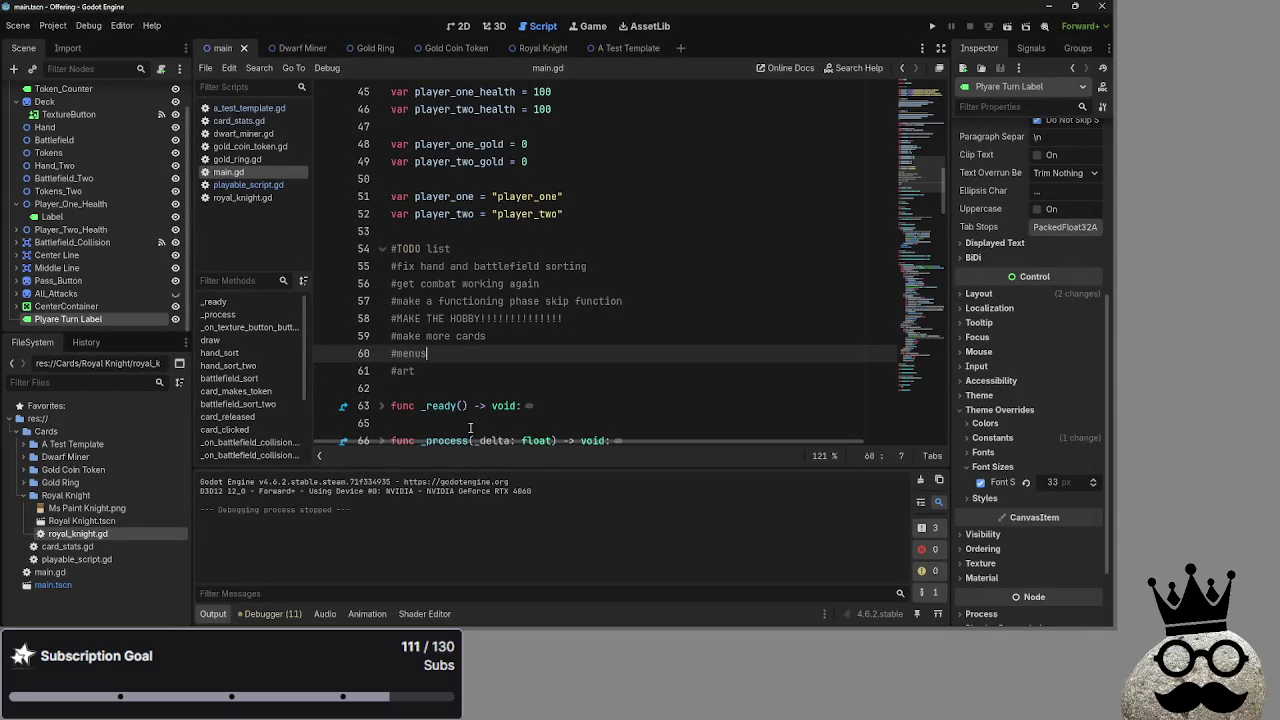
pyautogui.click(607, 328)
pyautogui.click(354, 320)
pyautogui.click(564, 318)
pyautogui.click(354, 320)
pyautogui.click(564, 318)
pyautogui.hotkey('alt', 'Tab')
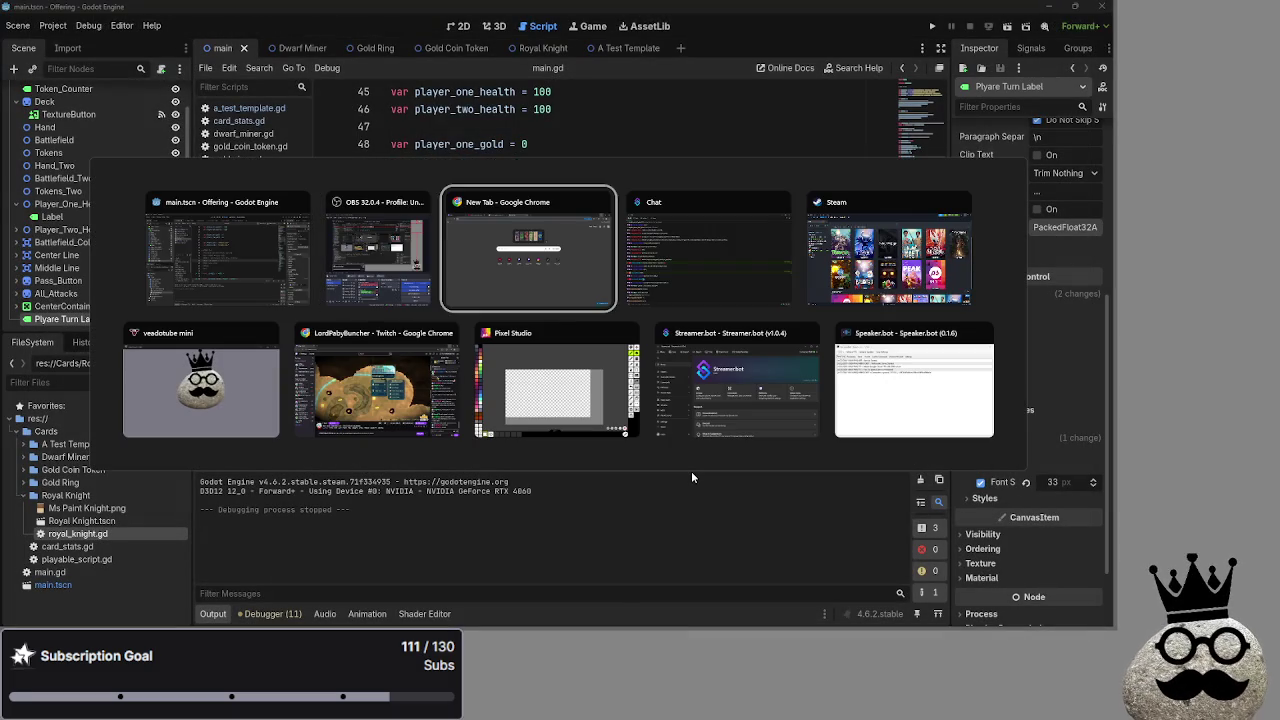